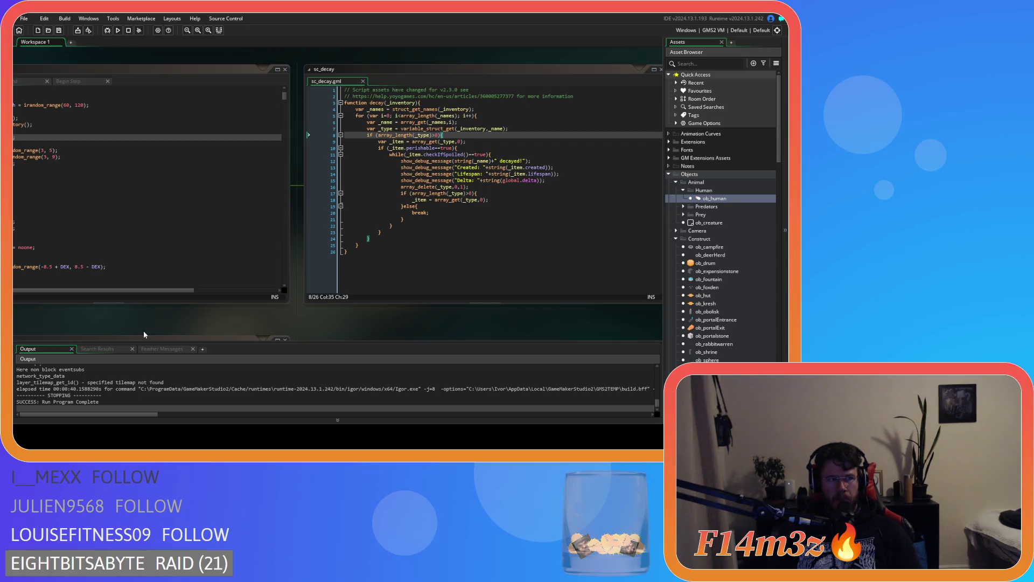
Scroll the workspace right to show ob_human's Create event code beside the sc_decay script.
scroll(195, 331, "left", 5)
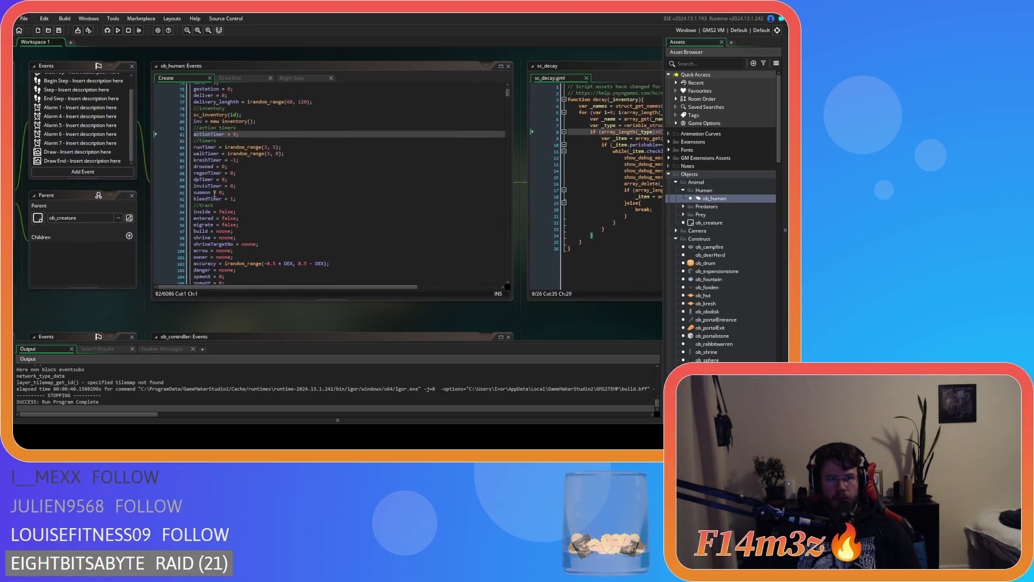
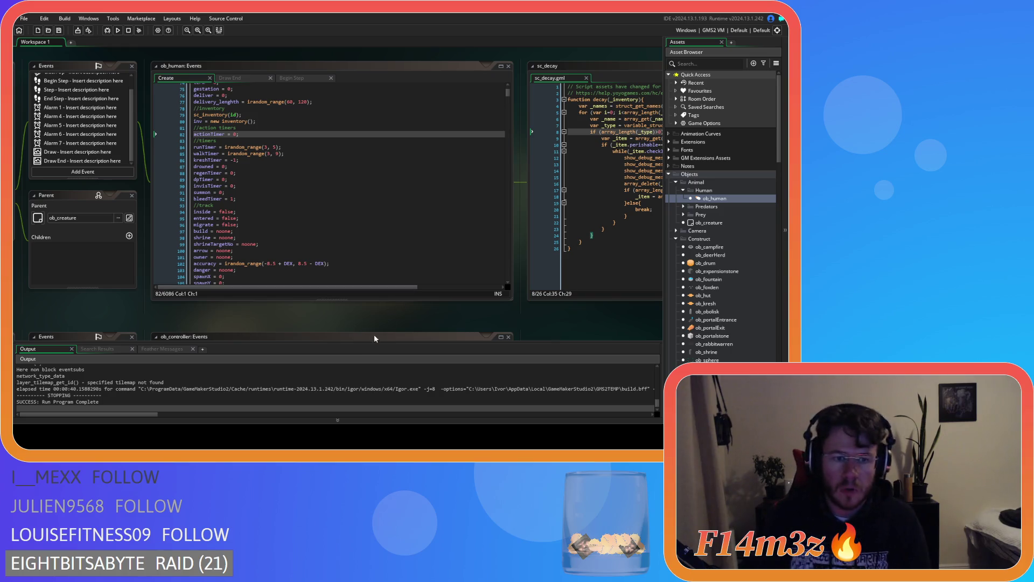
Add a breakpoint on line 11 of sc_decay, the checkIfSpoiled loop, and start a debug run.
left_click_drag(403, 315, 144, 297)
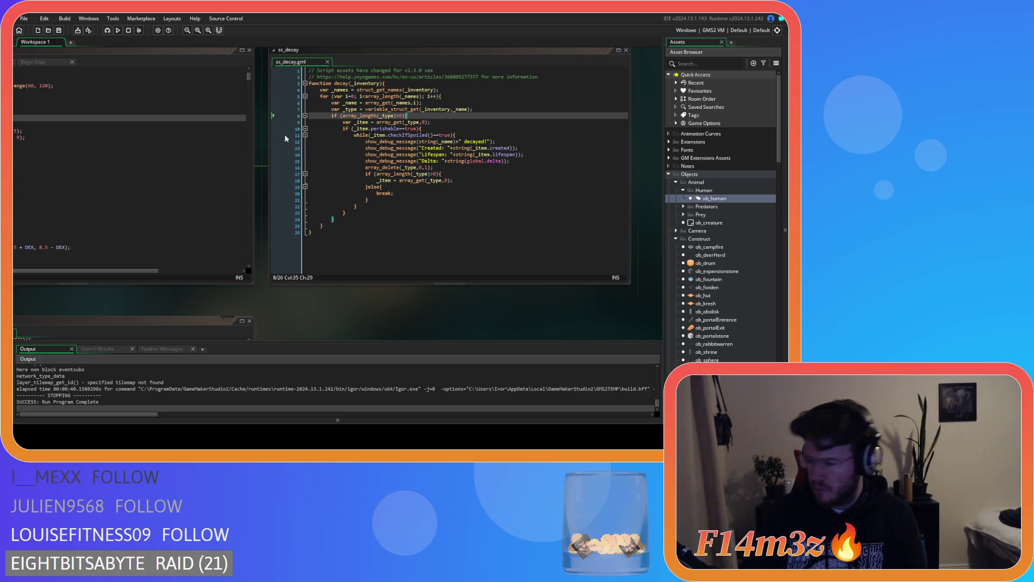
left_click(285, 135)
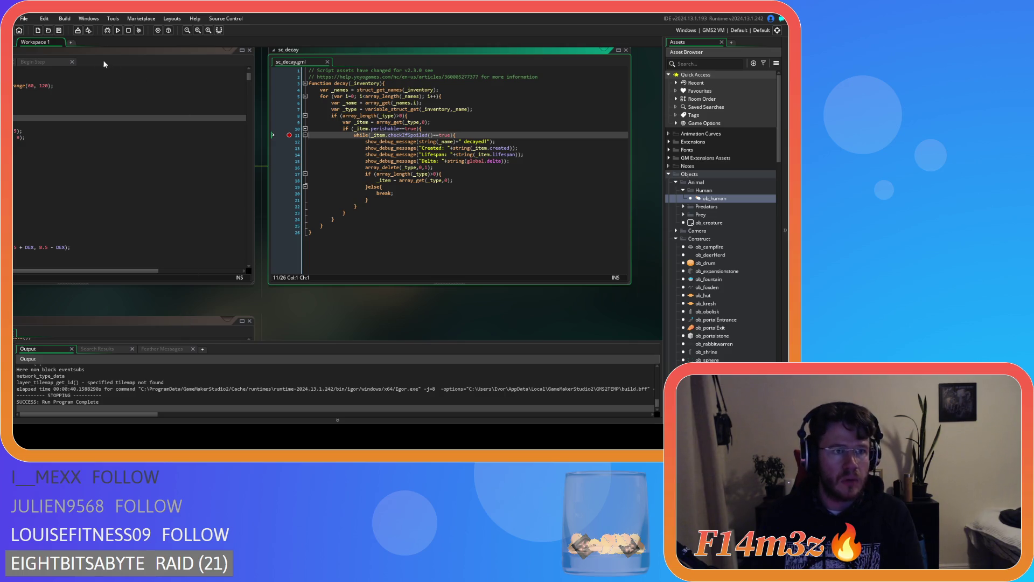
left_click(107, 31)
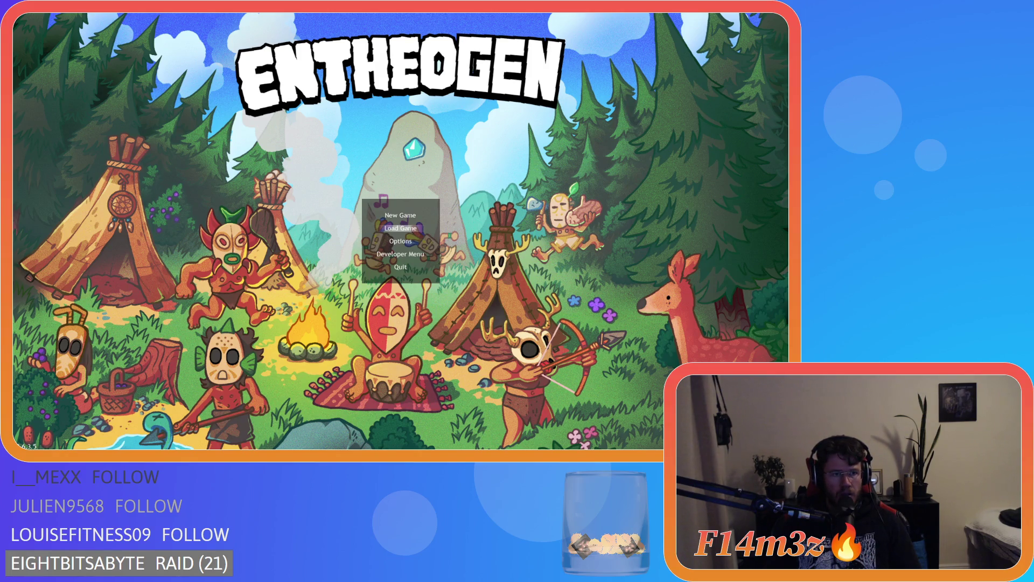
Choose Load Game on Entheogen's title menu, then quit the game with Escape and confirm with Y.
key("Return")
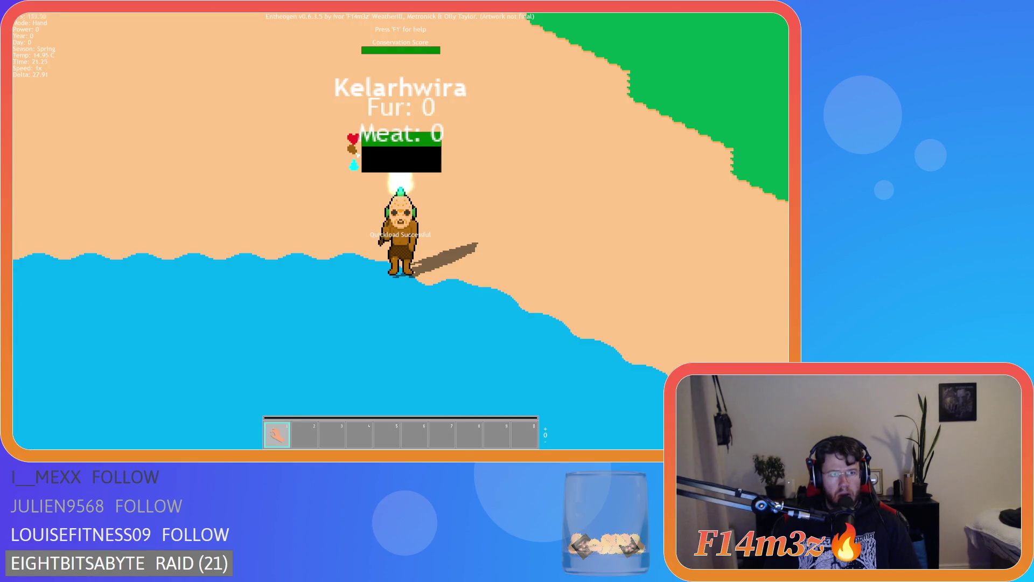
key("Escape")
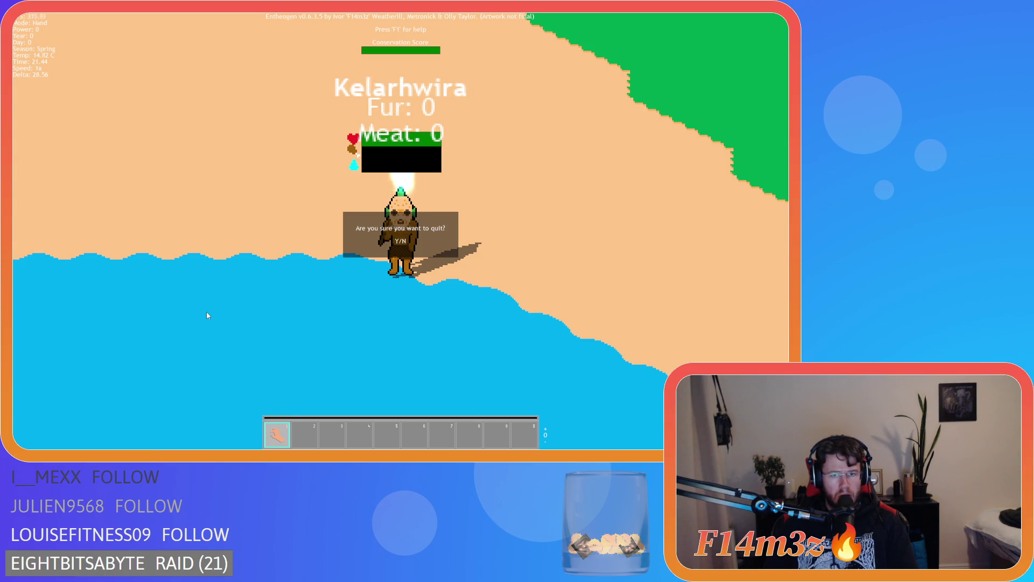
key("y")
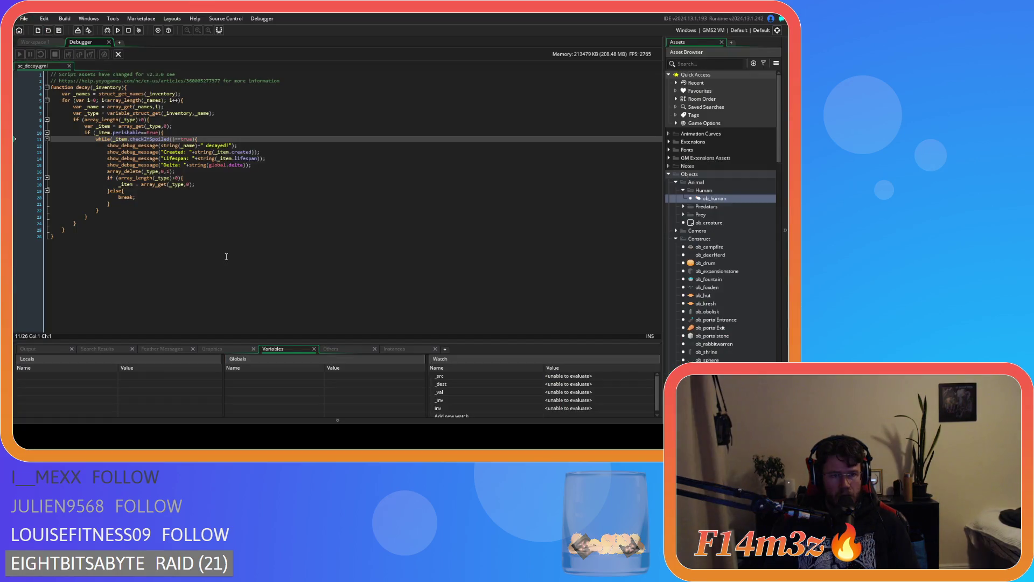
Back in Workspace 1, add a breakpoint on line 49 of sc_inventory and relaunch in debug mode.
left_click(51, 42)
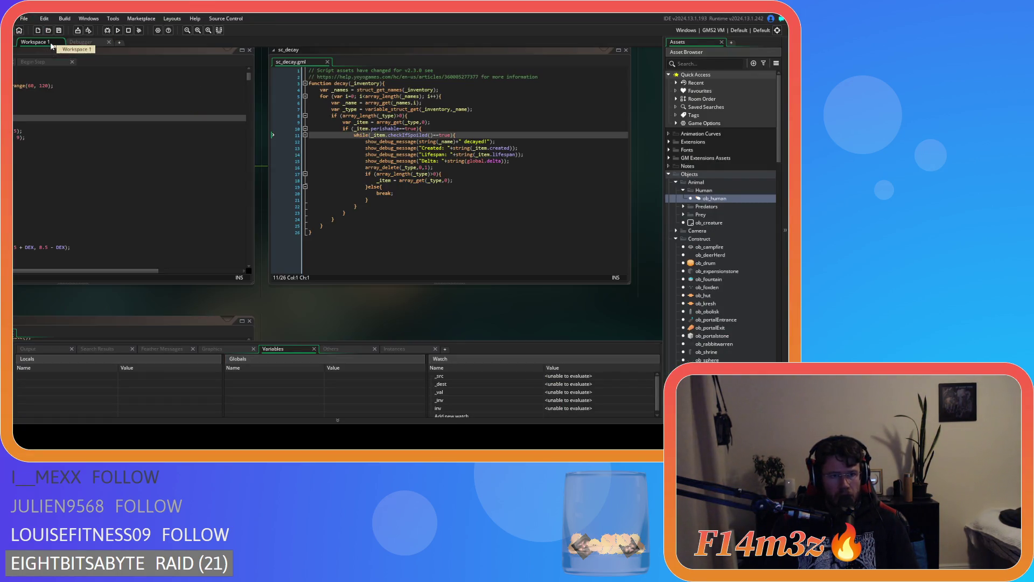
left_click_drag(108, 315, 292, 309)
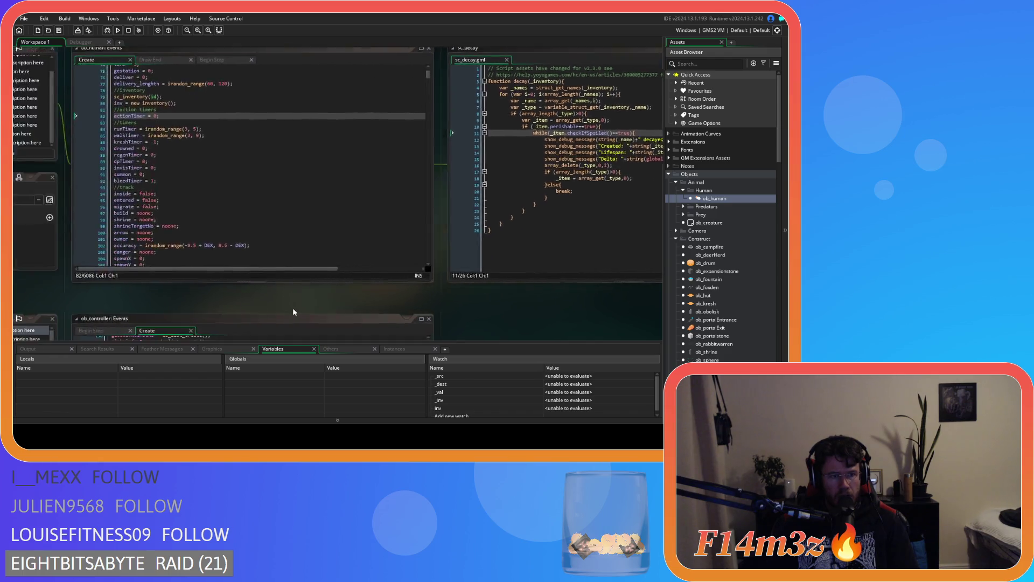
mouse_move(161, 227)
left_mouse_down()
mouse_move(200, 89)
mouse_move(300, 60)
left_mouse_up()
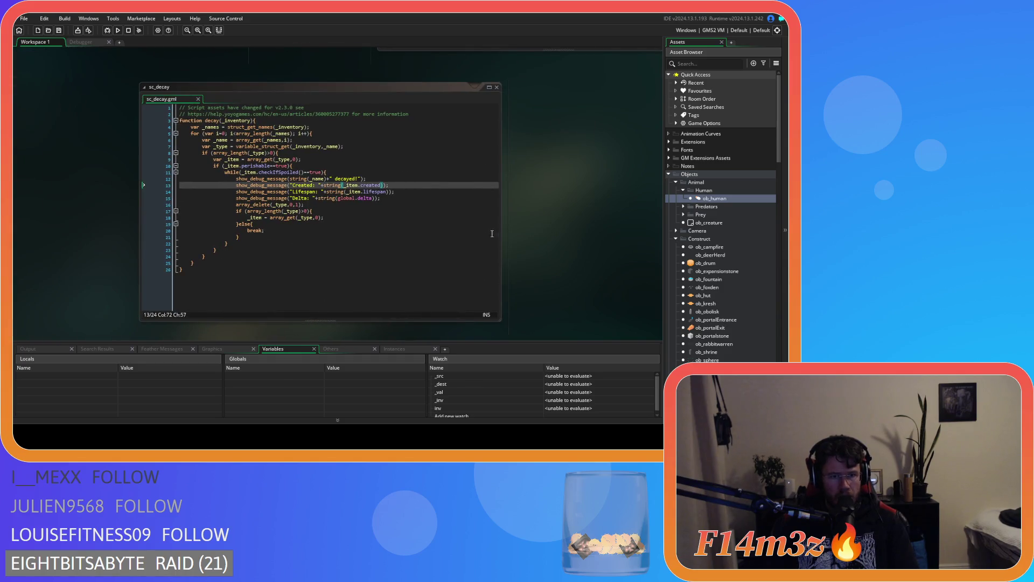
mouse_move(360, 140)
left_mouse_down()
mouse_move(347, 80)
mouse_move(301, 135)
mouse_move(264, 124)
mouse_move(290, 202)
left_mouse_up()
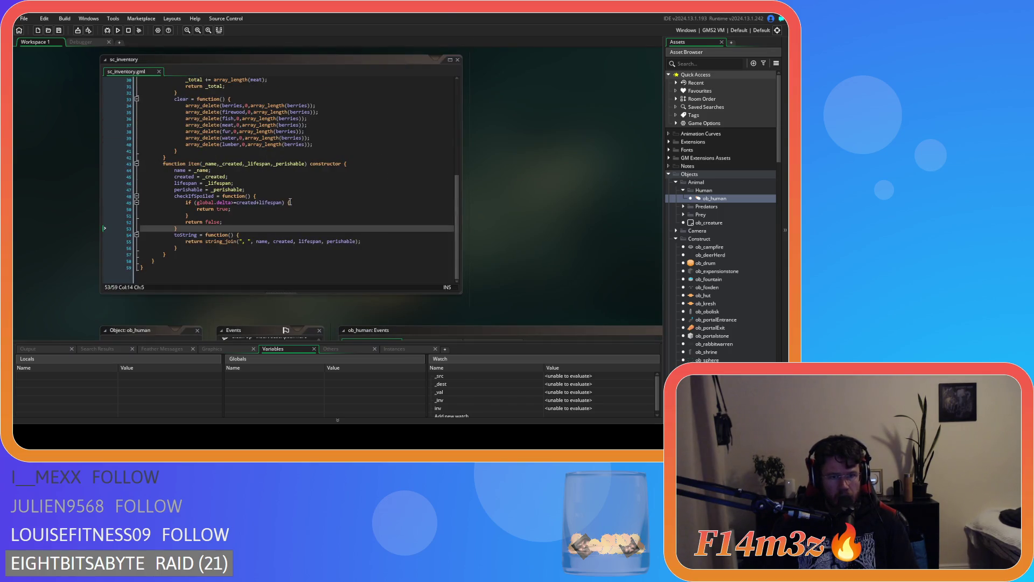
left_click(121, 203)
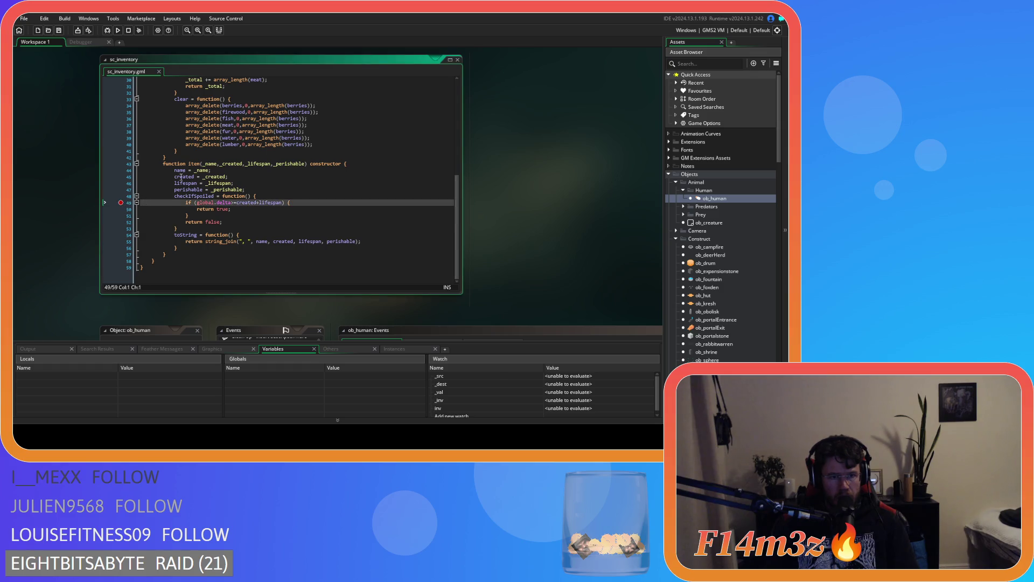
left_click(106, 31)
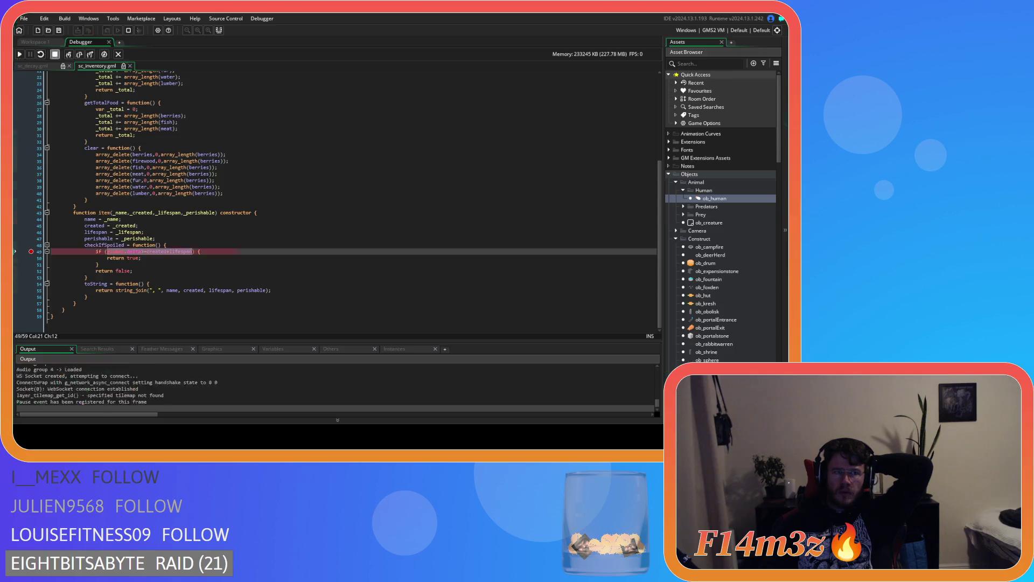
Close the running game, remove the line 49 breakpoint, and close the Debugger tab.
left_click(54, 55)
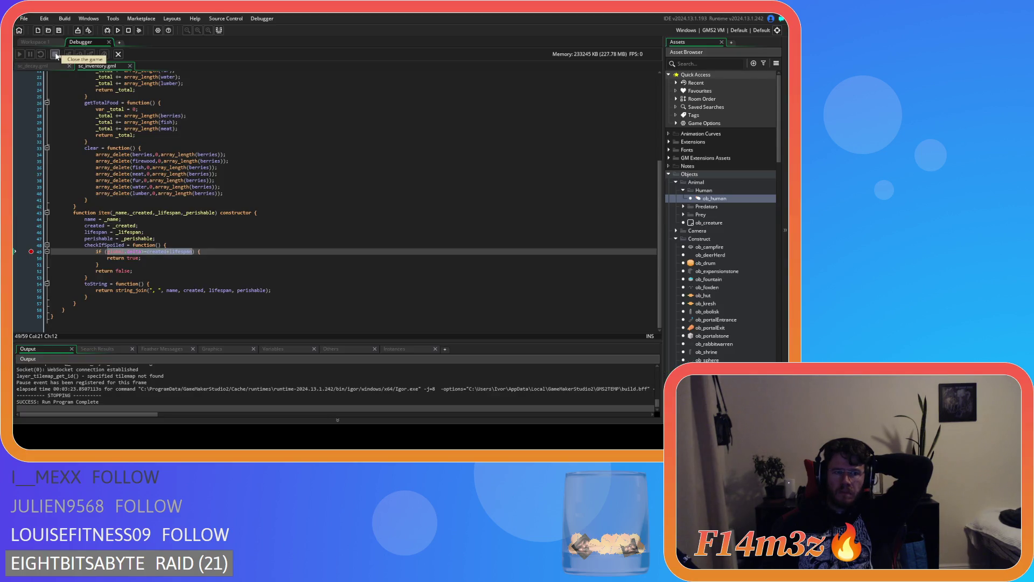
left_click(31, 252)
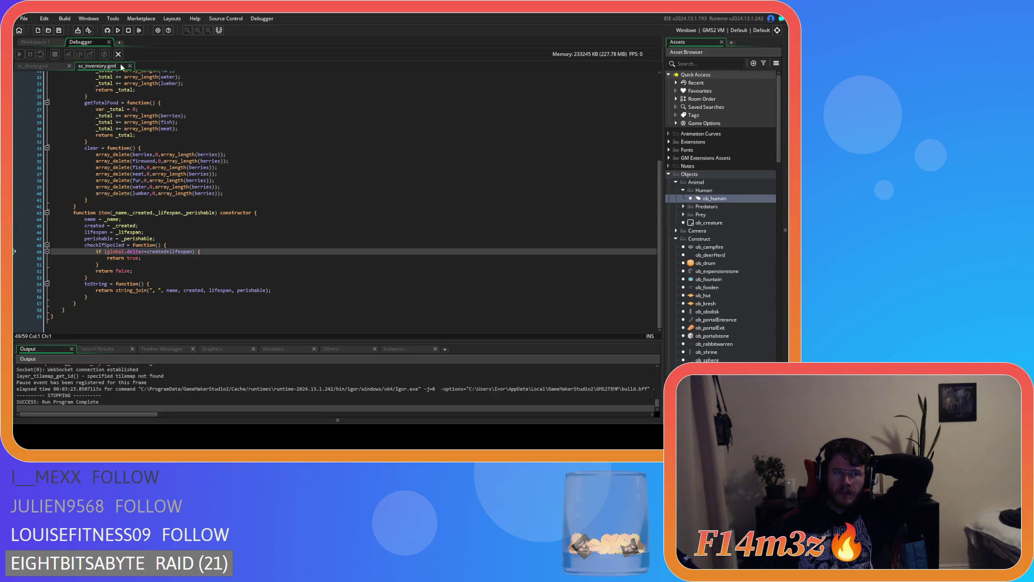
left_click(109, 43)
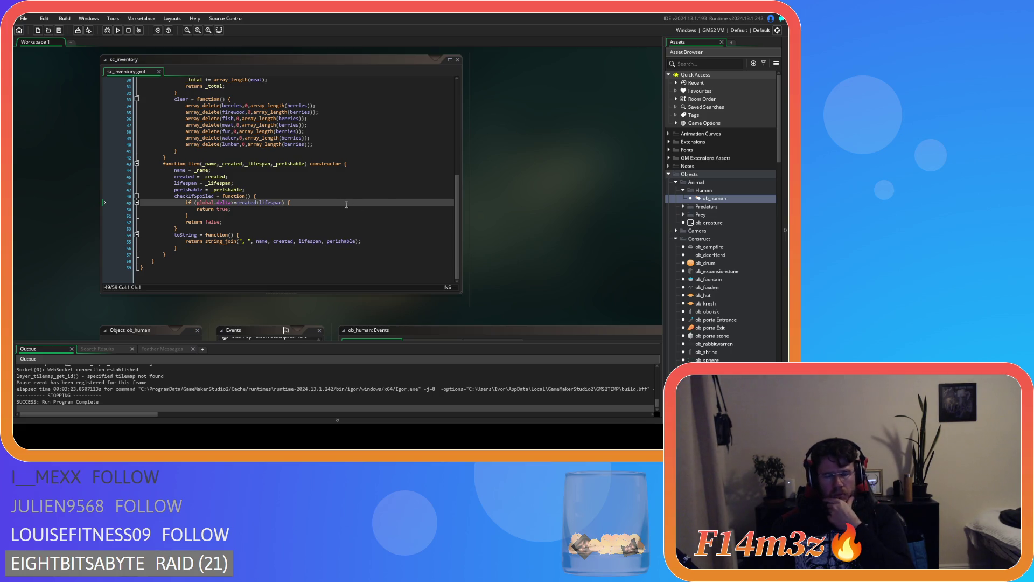
Scroll the workspace toward sc_loadSpellbook and sc_loadInventory, then open the ob_human object editor.
scroll(543, 235, "up", 2)
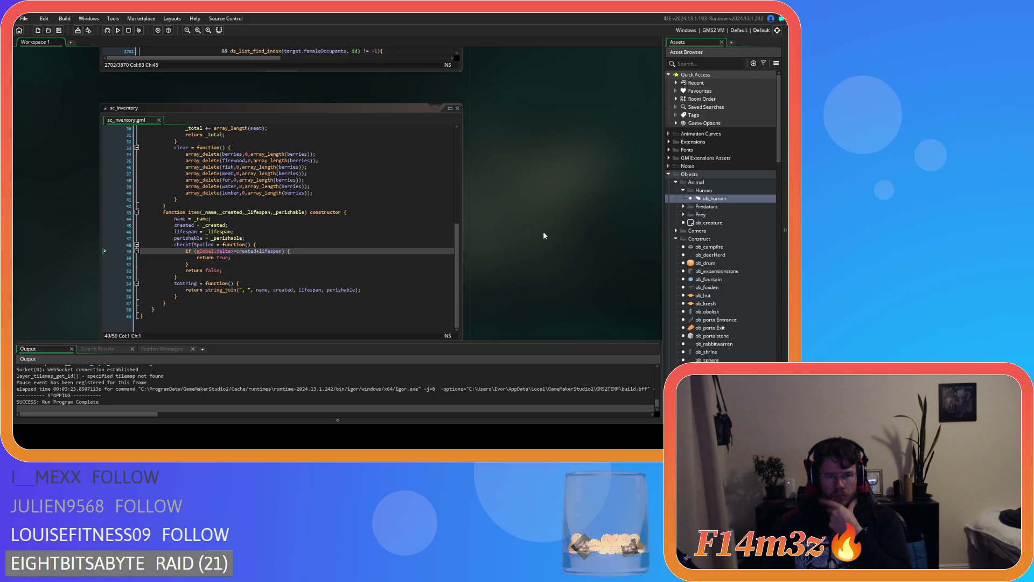
scroll(548, 222, "up", 5)
scroll(388, 329, "up", 4)
scroll(416, 293, "right", 6)
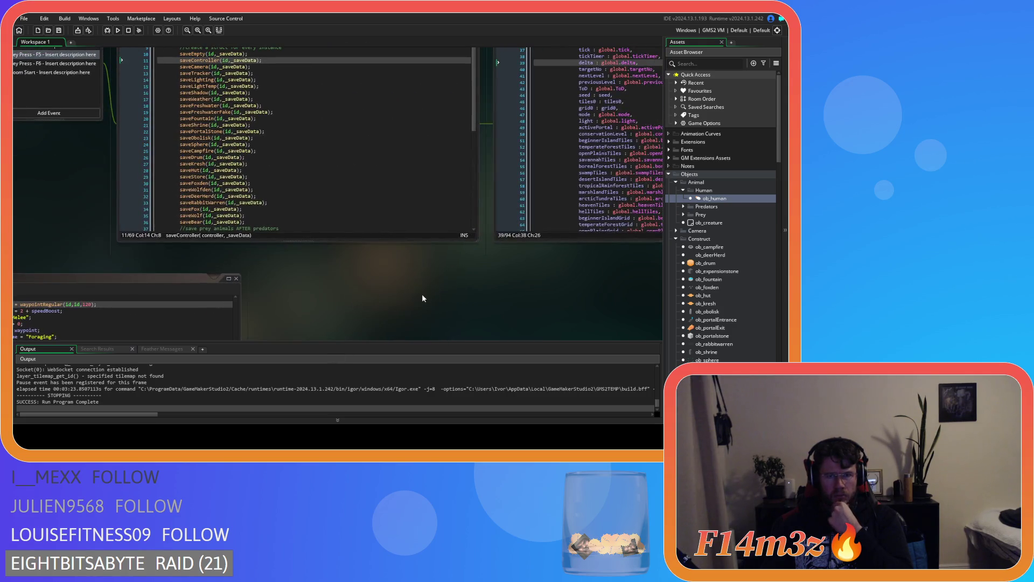
scroll(253, 323, "up", 5)
scroll(247, 328, "left", 3)
scroll(426, 178, "up", 2)
scroll(427, 179, "right", 3)
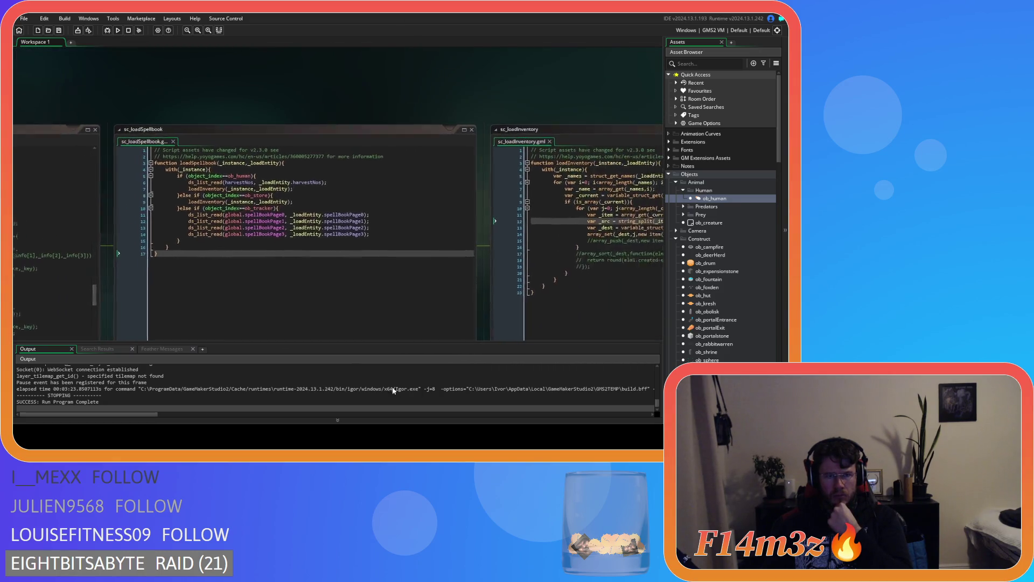
double_click(744, 198)
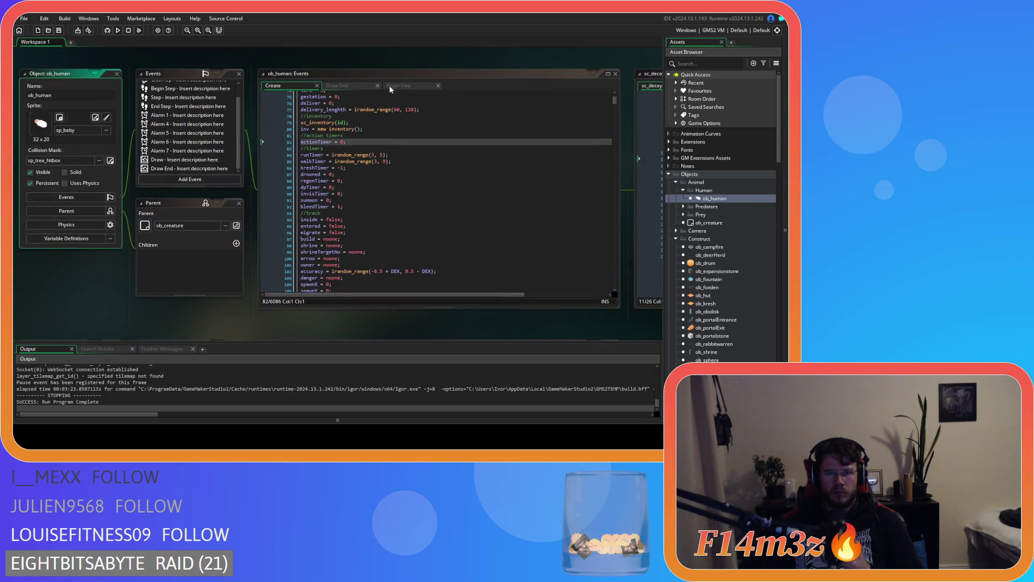
Comment out the decay(inv); call on line 3 of ob_human's Begin Step event.
left_click(390, 86)
left_click_drag(325, 107, 272, 112)
key("ctrl+c")
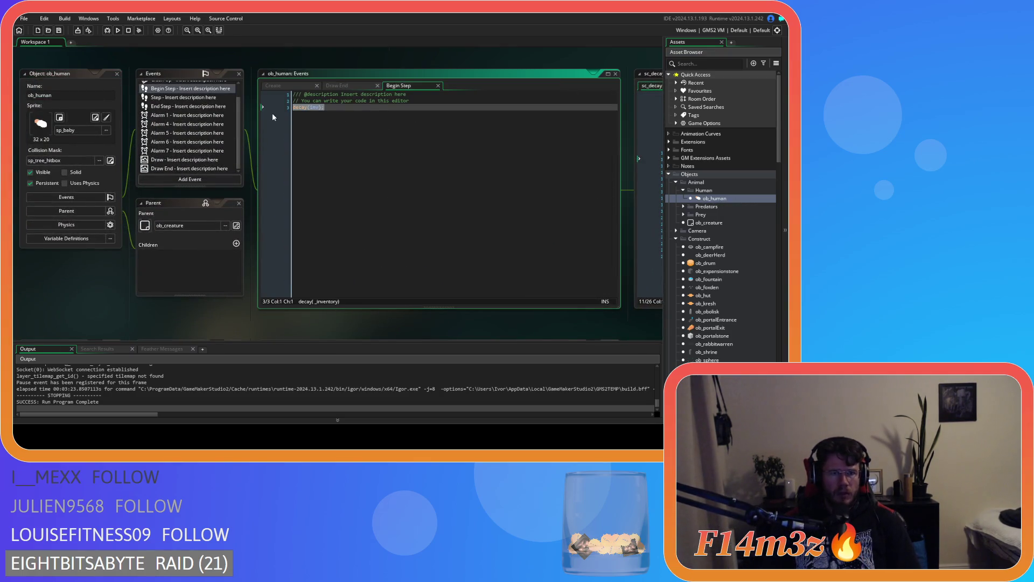
key("BackSpace")
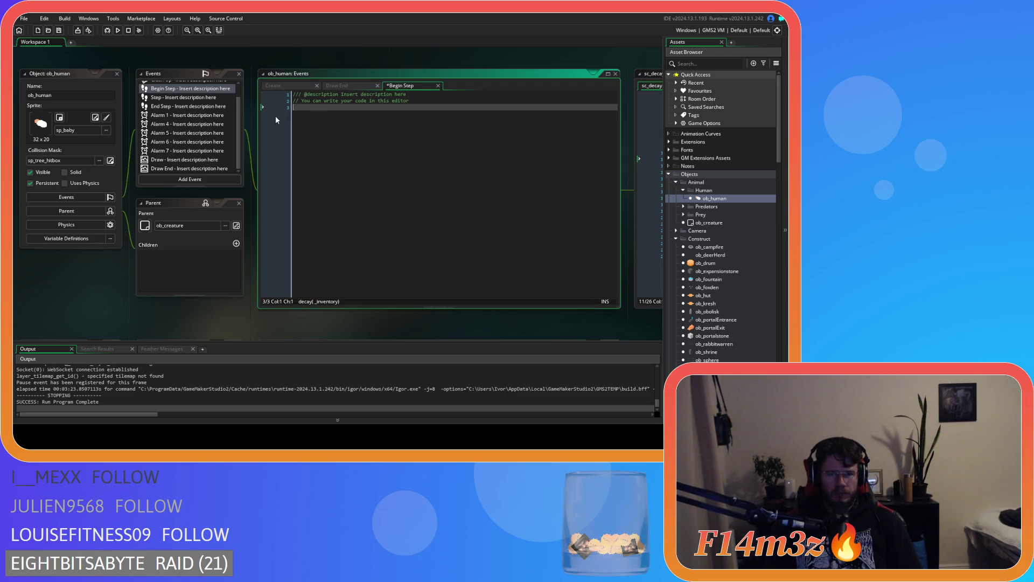
key("ctrl+z")
left_click(346, 138)
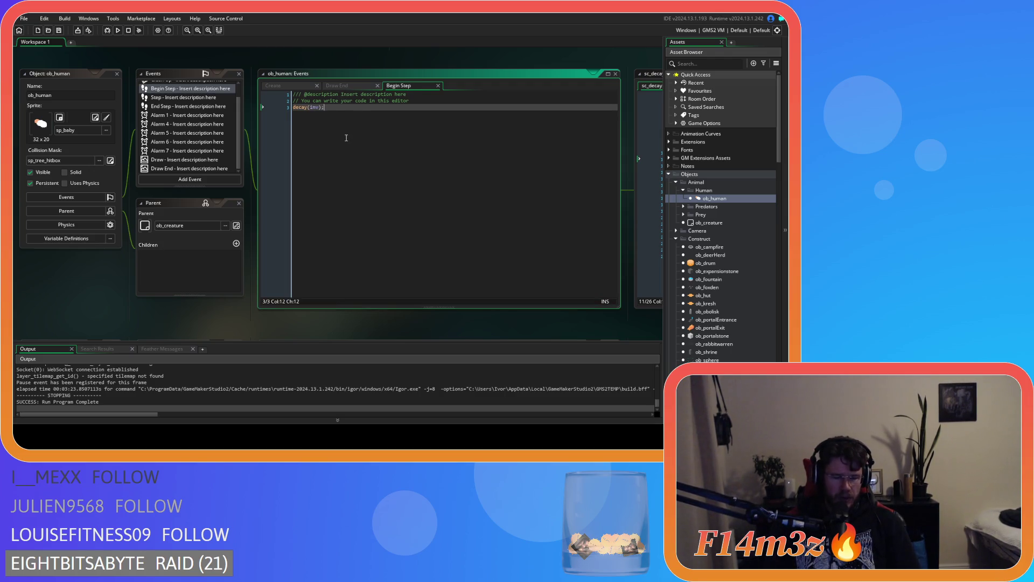
key("ctrl+k")
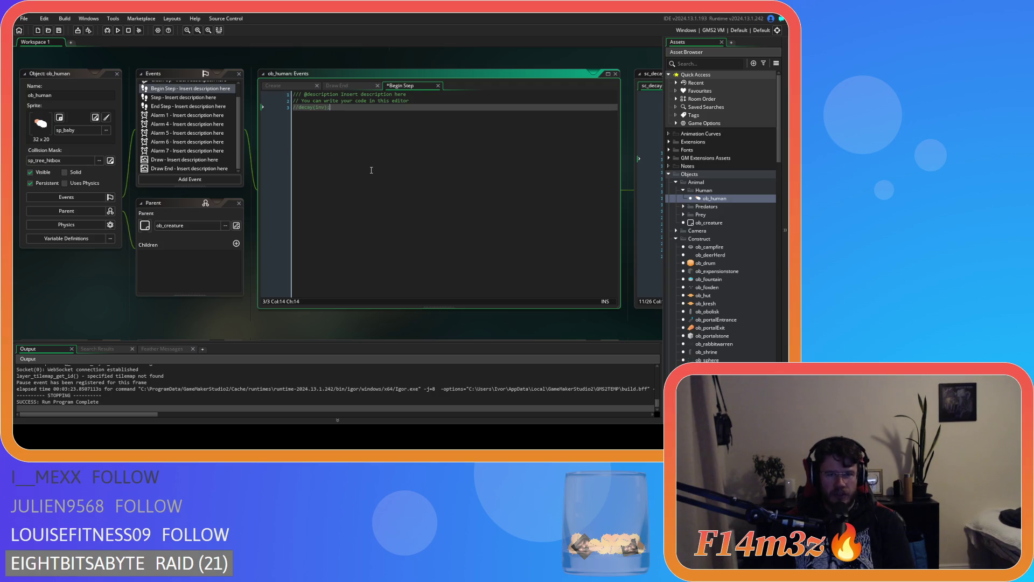
Paste decay(inv); on a new line at the top of the Step event and run with F5.
left_click(187, 99)
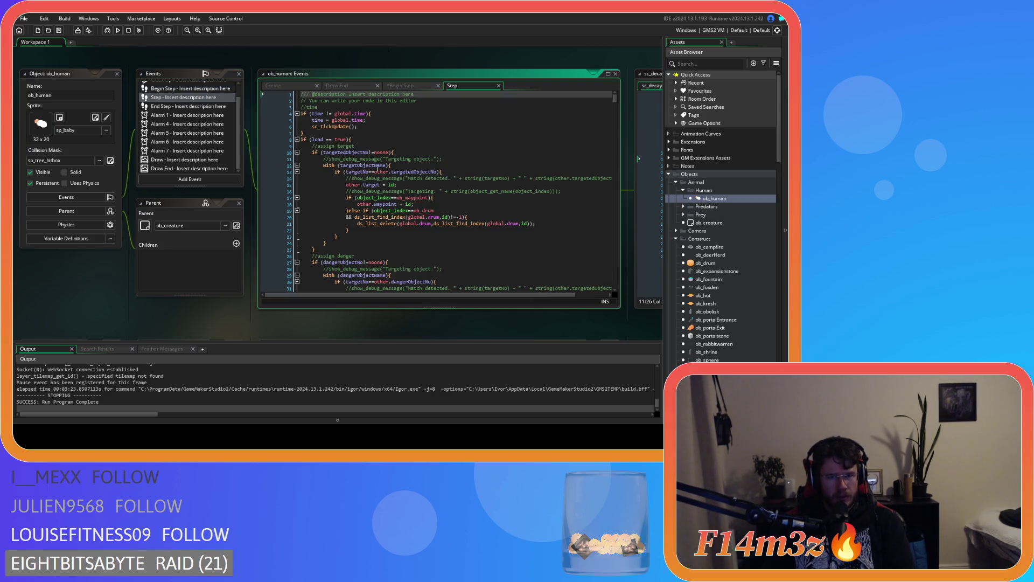
left_click(440, 100)
key("Return")
key("ctrl+v")
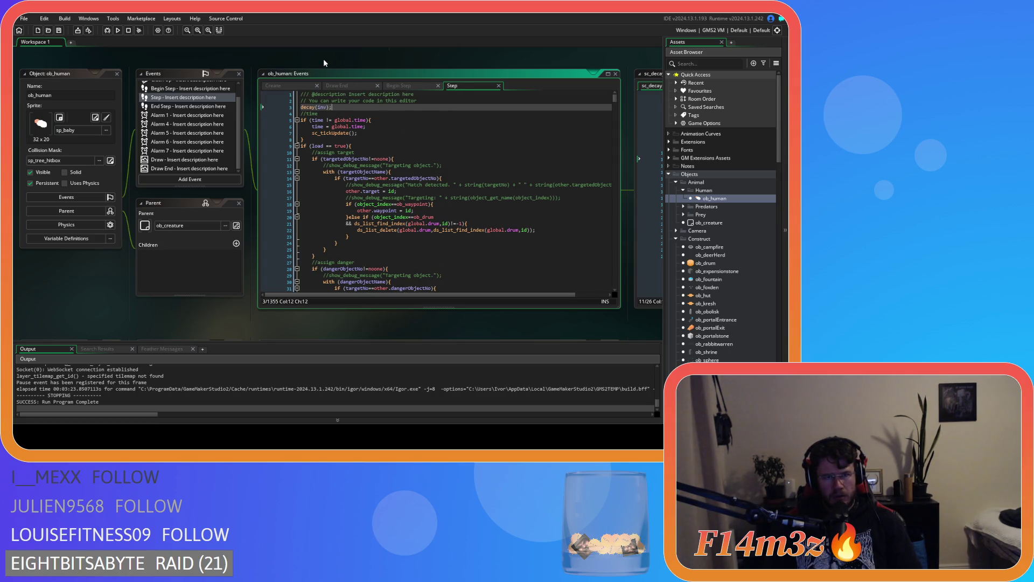
key("F5")
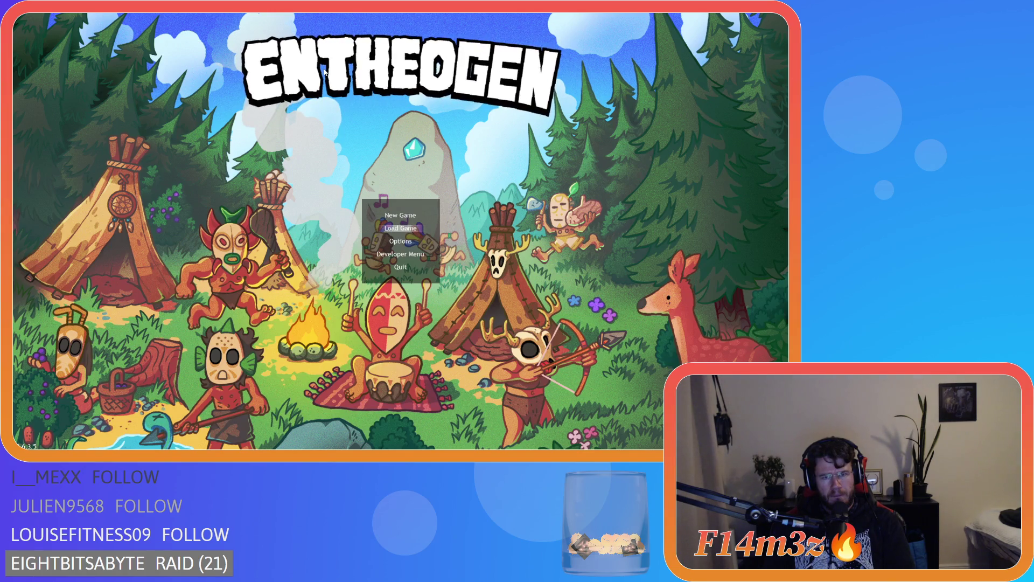
Load the saved game, move the character up the beach, then quit with Escape and Y.
key("Return")
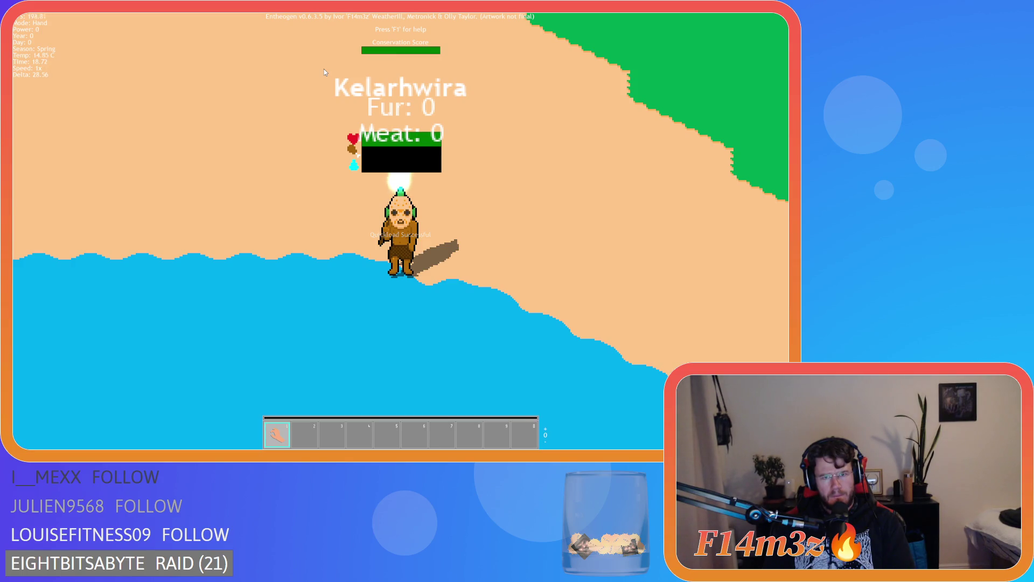
key("w")
key("Escape")
key("y")
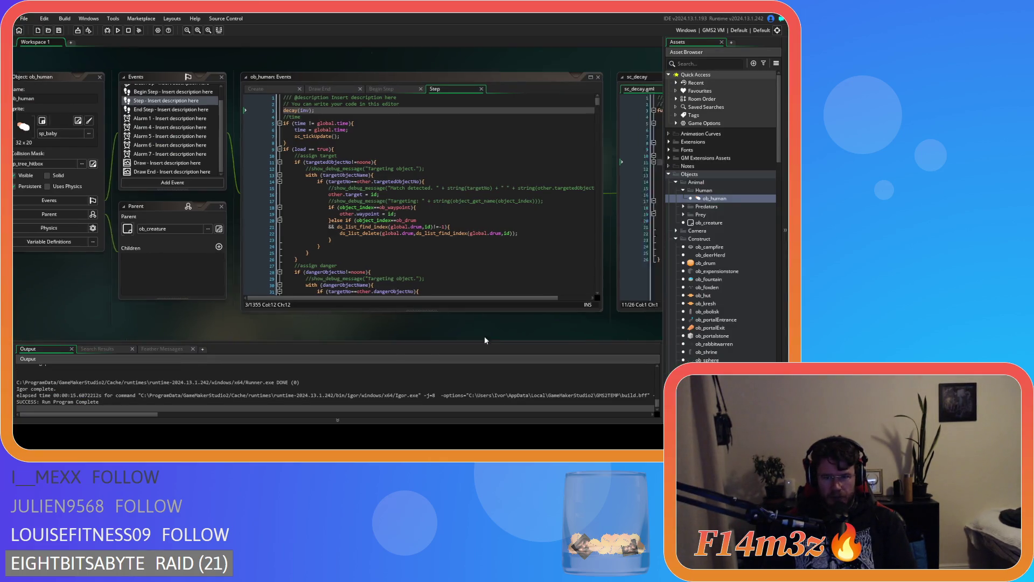
In ob_human's Draw End code, duplicate the Fur draw_text line.
left_click_drag(497, 334, 48, 331)
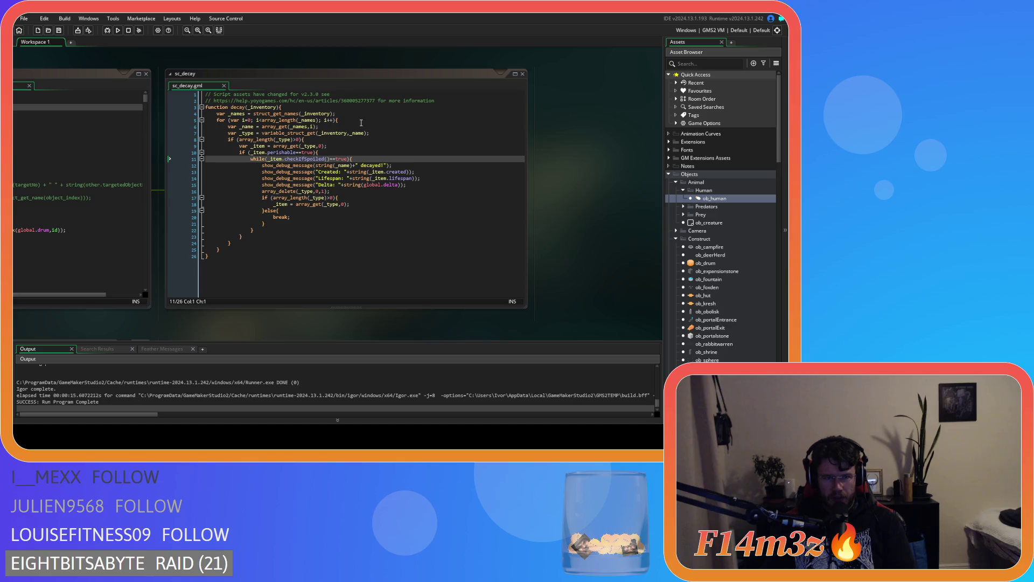
double_click(703, 203)
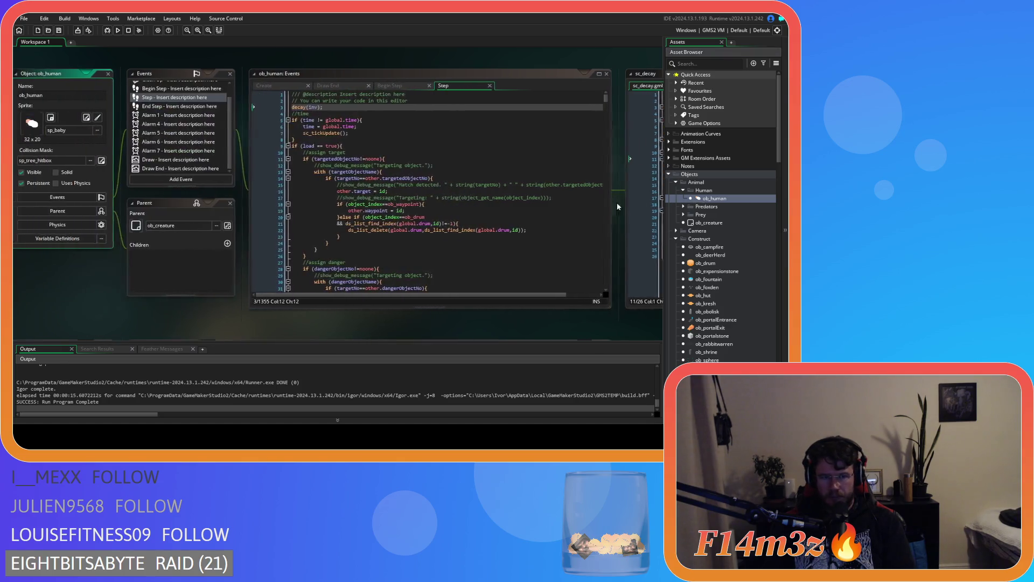
left_click(338, 85)
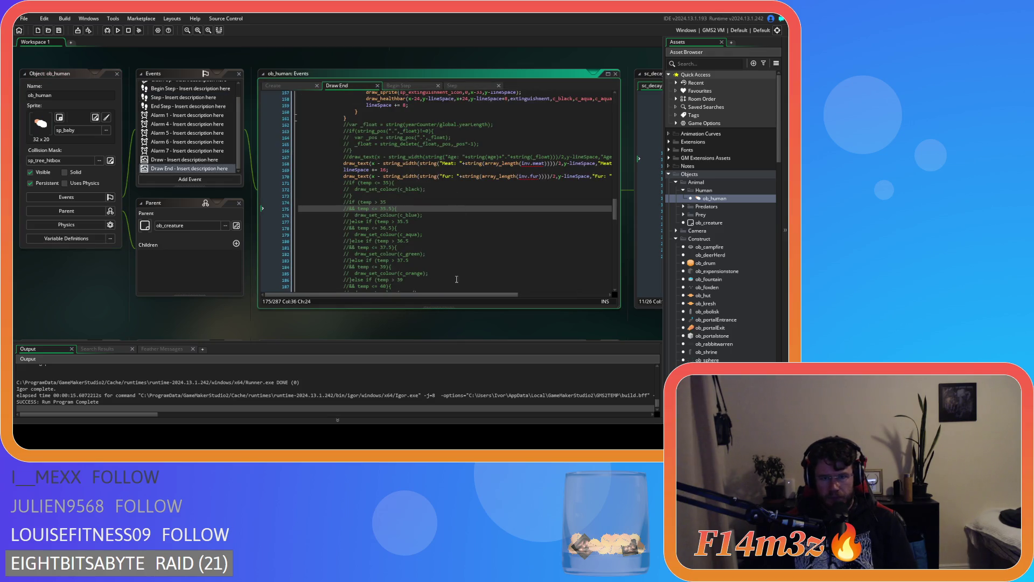
left_click_drag(462, 294, 560, 300)
mouse_move(579, 177)
left_mouse_down()
mouse_move(299, 170)
mouse_move(346, 170)
left_mouse_up()
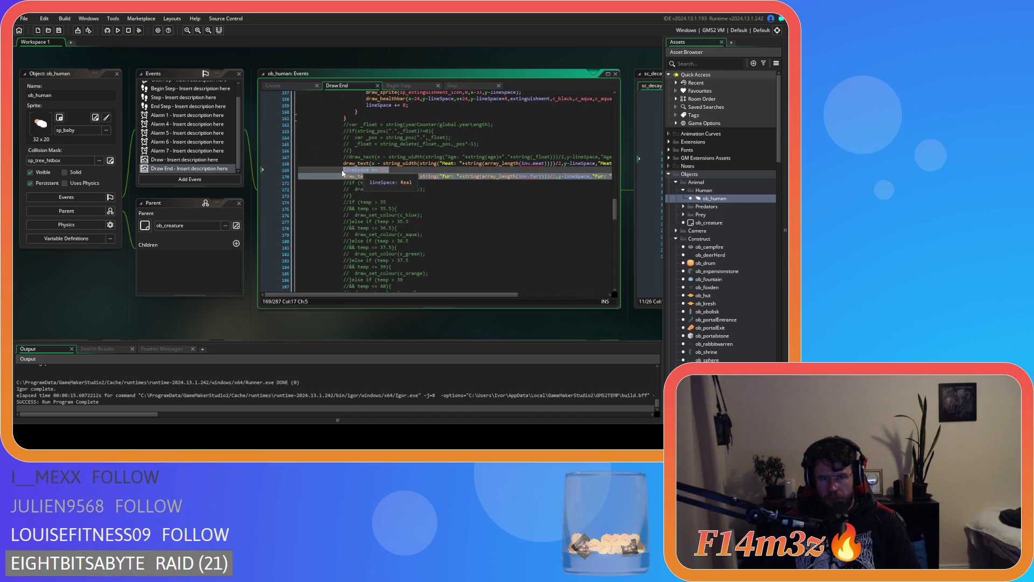
left_click(381, 195)
key("ctrl+v")
Rename Fur to Fish and both fur references to fish on the copied line.
double_click(324, 190)
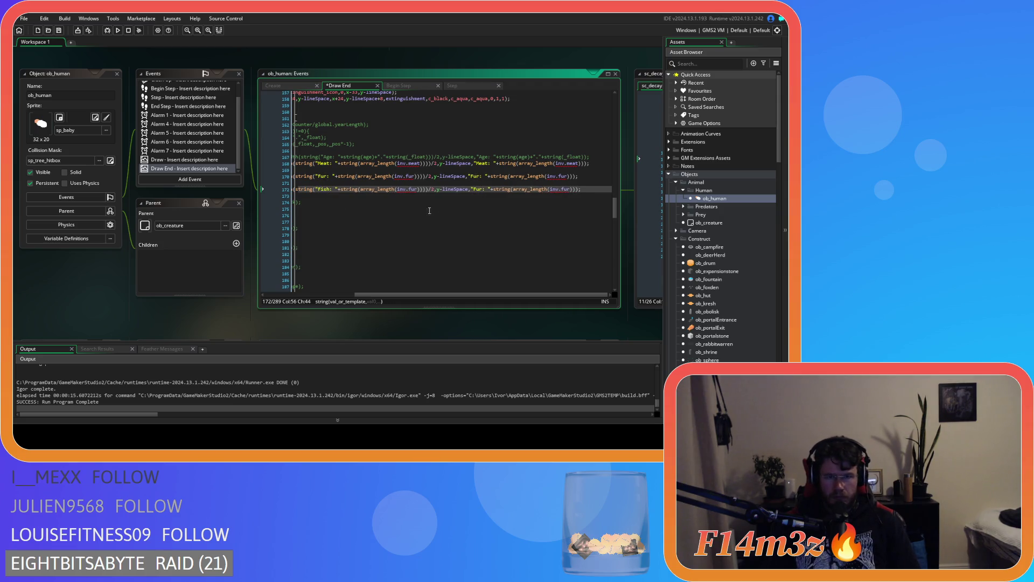
type("Fish")
double_click(413, 189)
type("fish")
key("Right")
key("Right")
double_click(572, 189)
type("fish")
Add a lineSpace += 16; line above the Meat line and run the game with F5.
left_click_drag(487, 296, 389, 295)
left_click(344, 171)
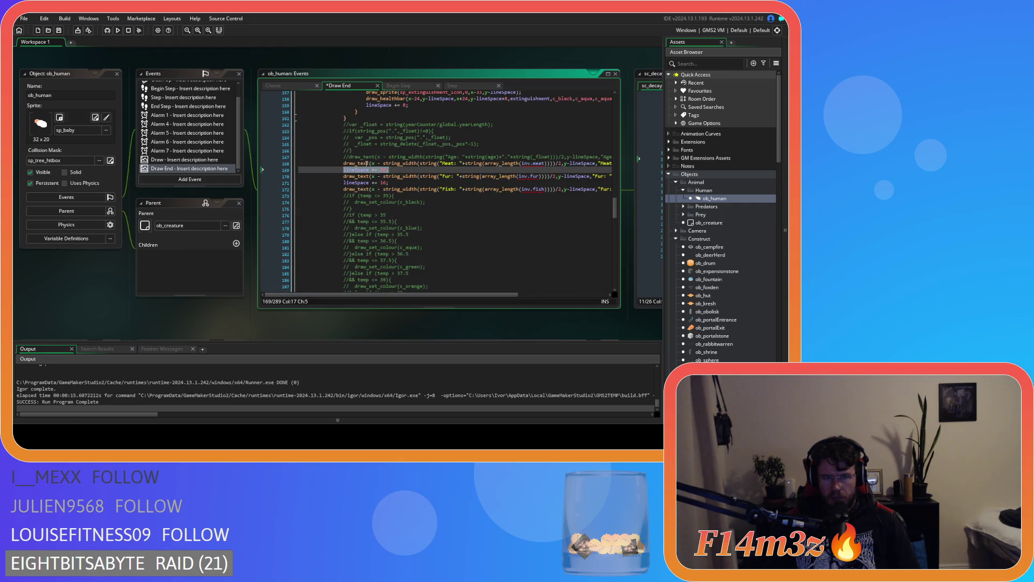
key("Up")
key("Return")
key("Up")
type("lineSpace += 16;")
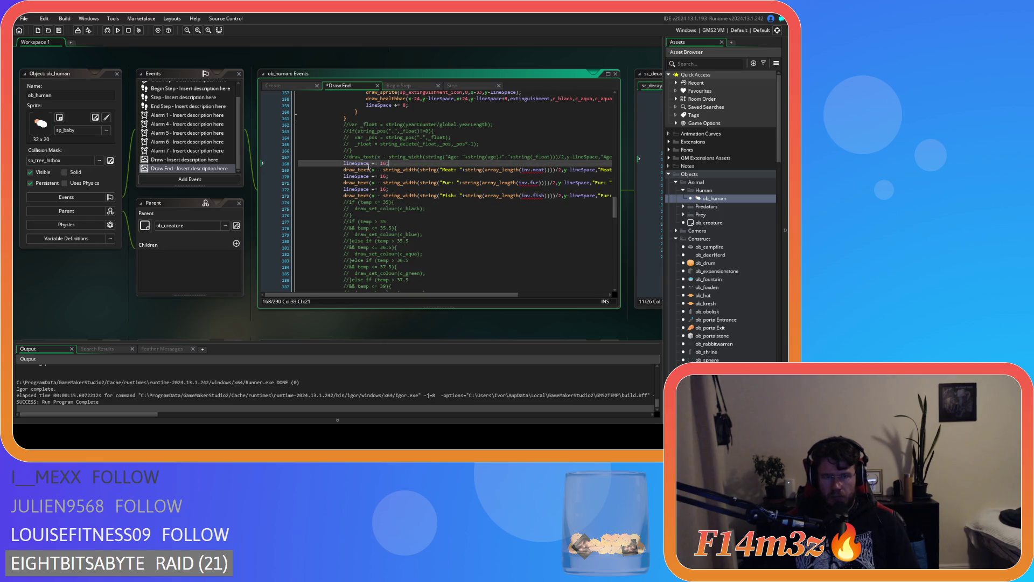
key("F5")
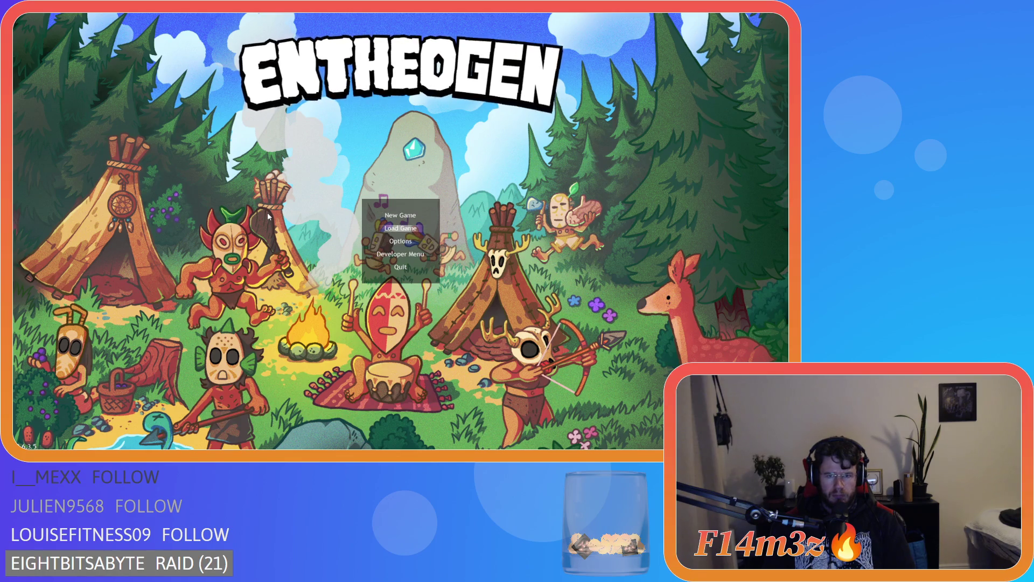
Load the saved game, move the character with W, then quit back to the editor.
key("Return")
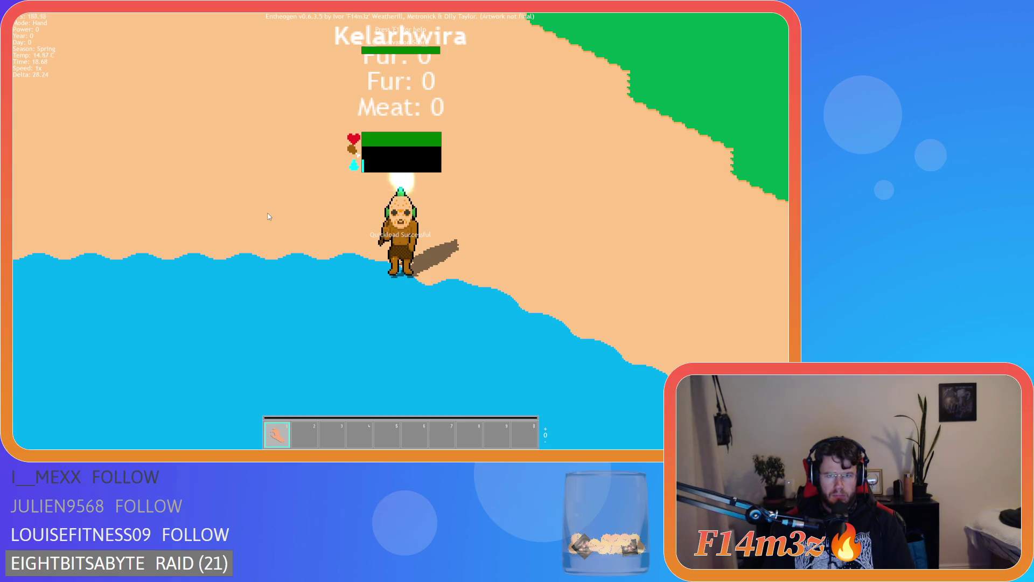
key("w")
key("Escape")
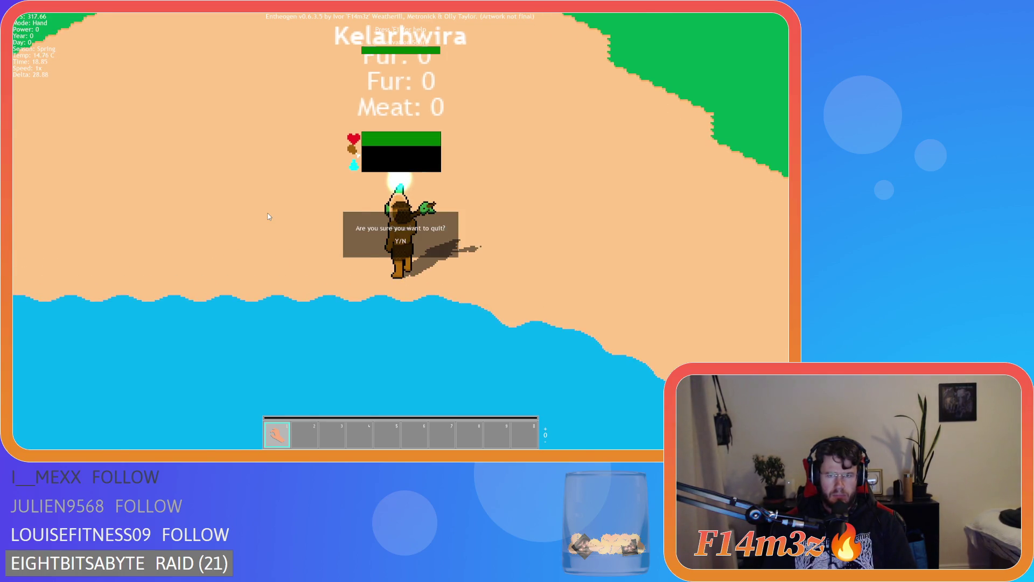
key("Return")
key("Escape")
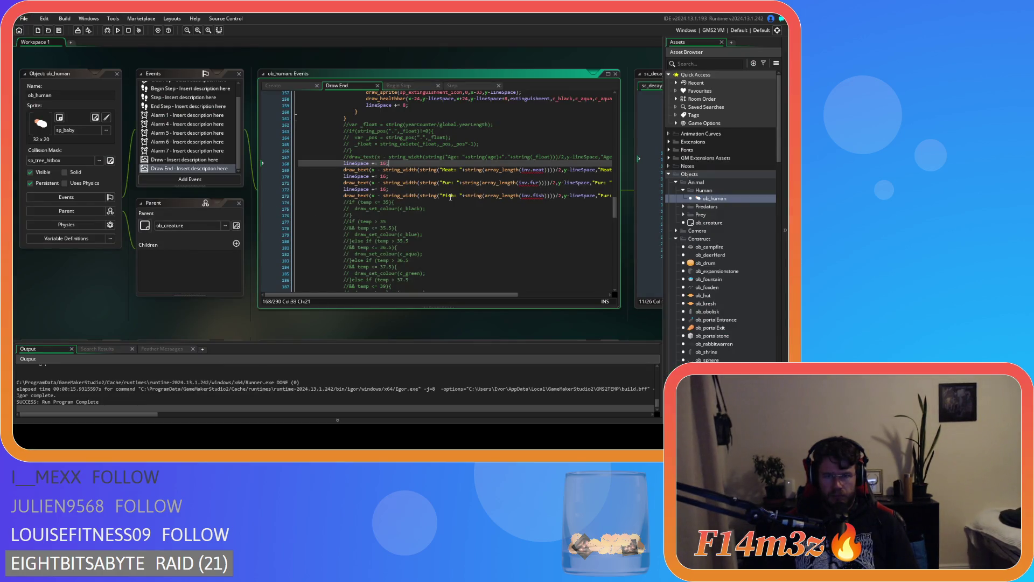
Change the second Fur label on line 173 to Fish.
left_click(451, 196)
left_click_drag(482, 296, 569, 297)
left_click(485, 195)
double_click(484, 195)
type("Fish: \"+string(array_length(inv.fish)));")
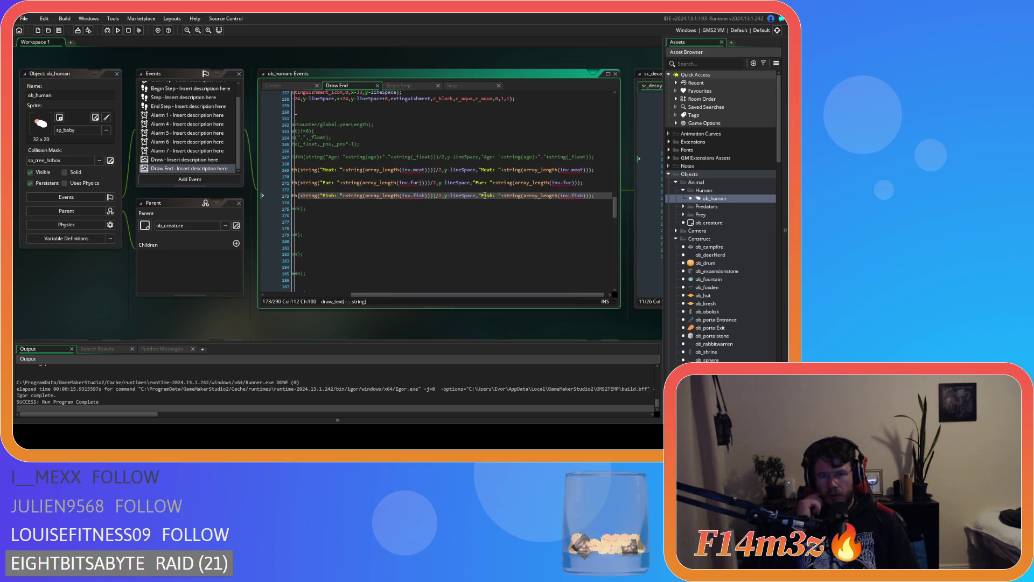
Scroll through the Output panel to review the game's run log.
scroll(140, 397, "up", 3)
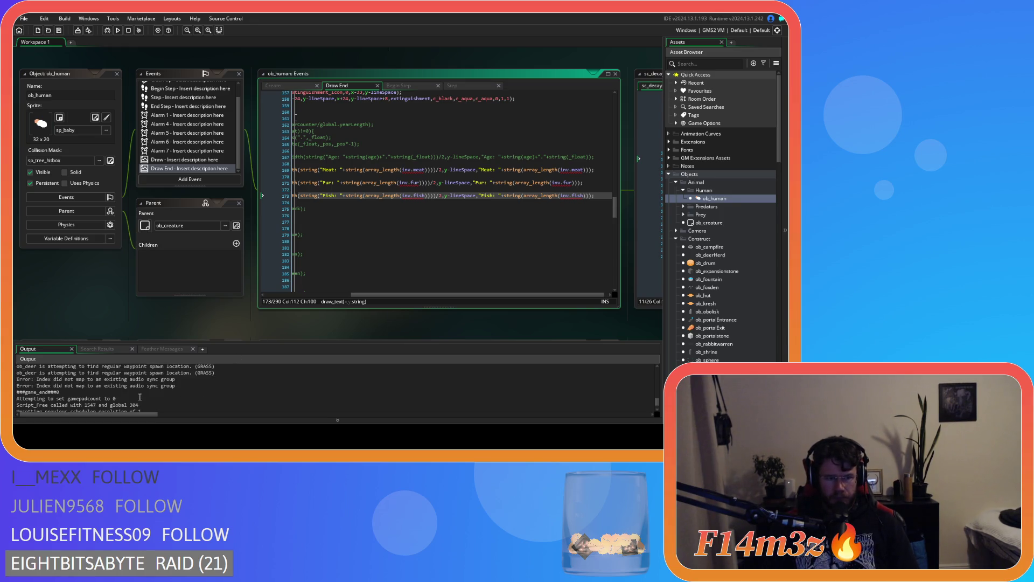
scroll(140, 397, "up", 5)
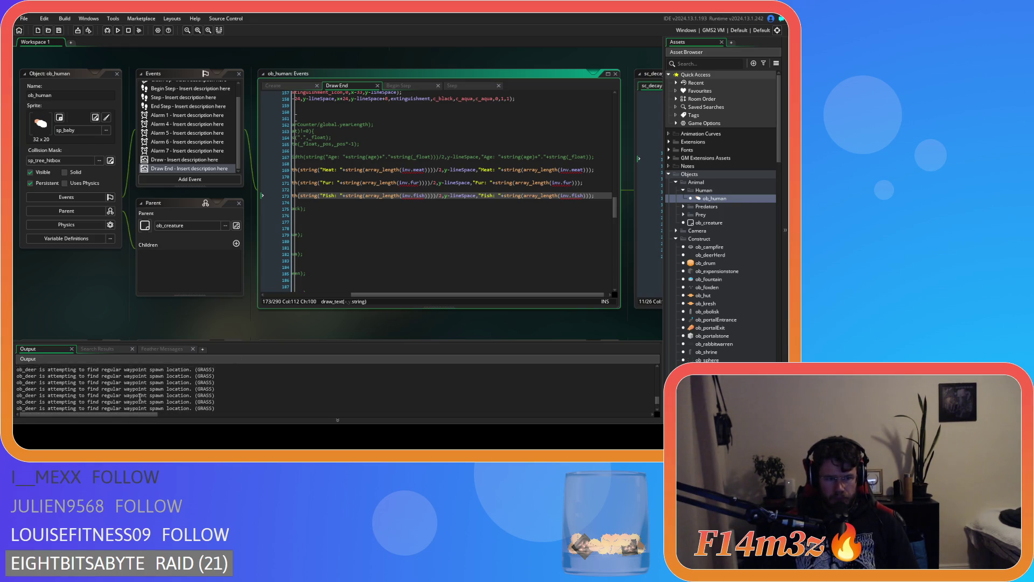
left_click(70, 390)
scroll(70, 403, "up", 2)
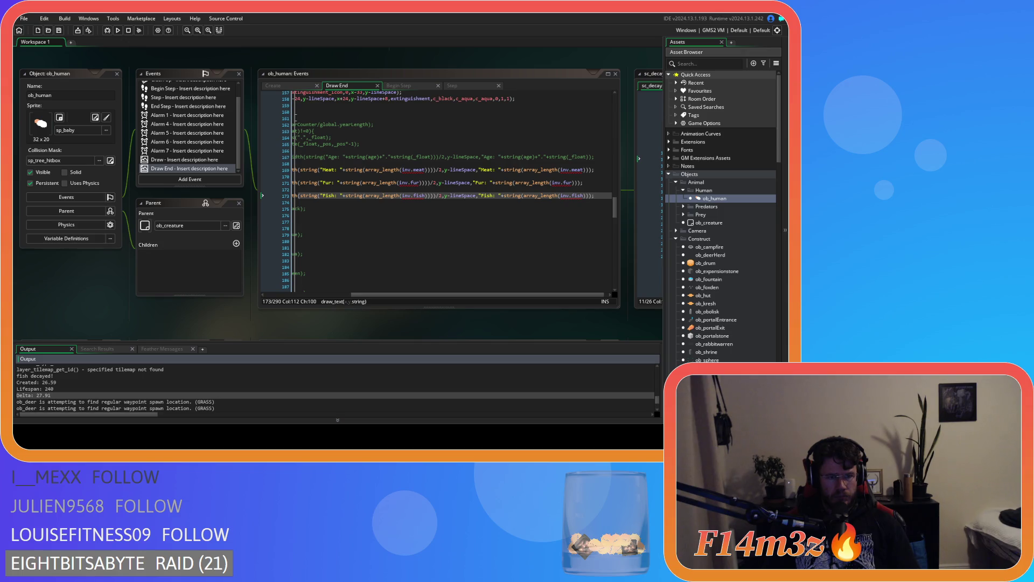
scroll(339, 194, "down", 3)
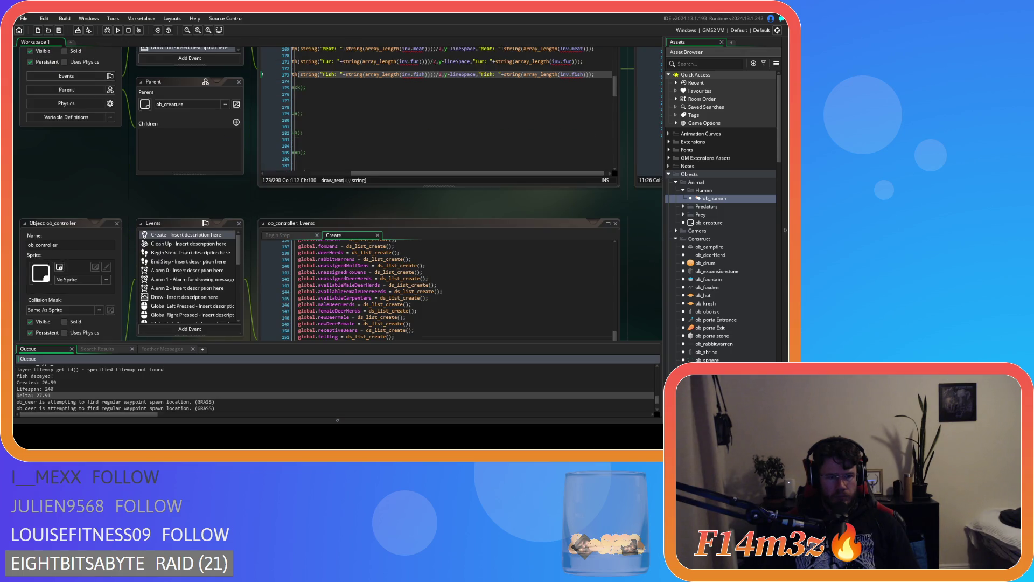
Scroll the Asset Browser down to Scripts > Loading and open sc_loadCode.
scroll(340, 194, "down", 10)
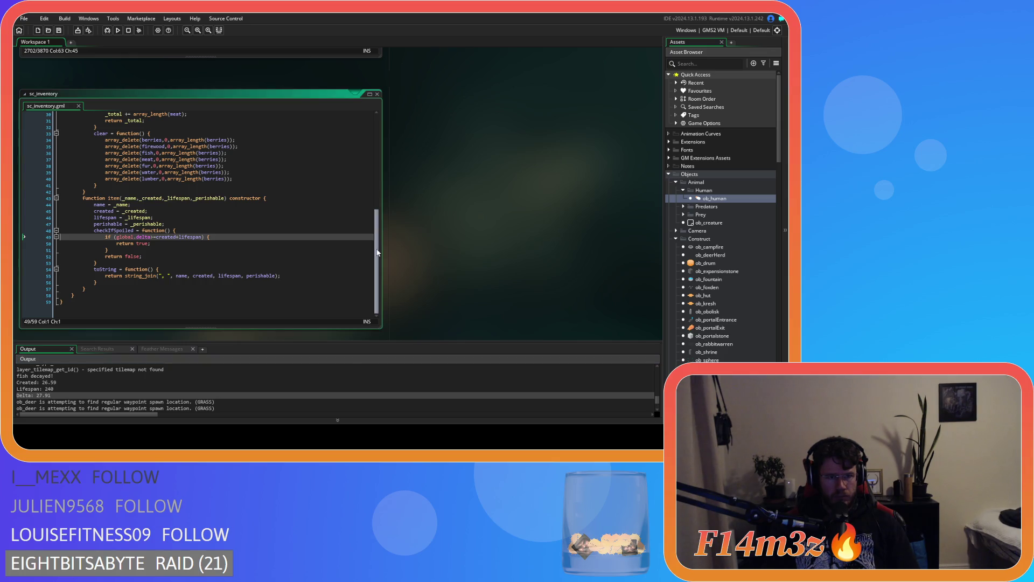
scroll(749, 358, "down", 4)
scroll(749, 353, "down", 15)
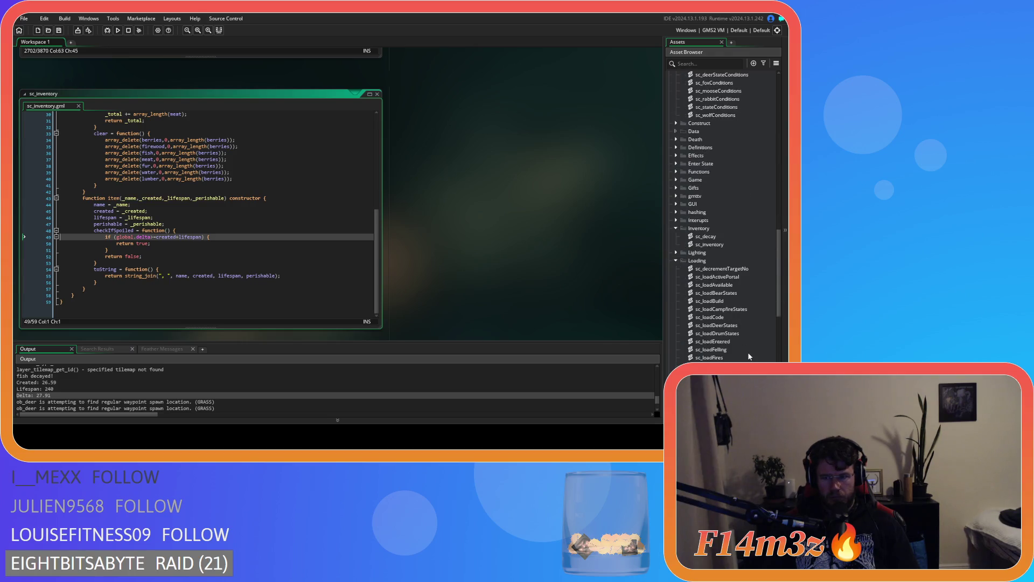
double_click(710, 252)
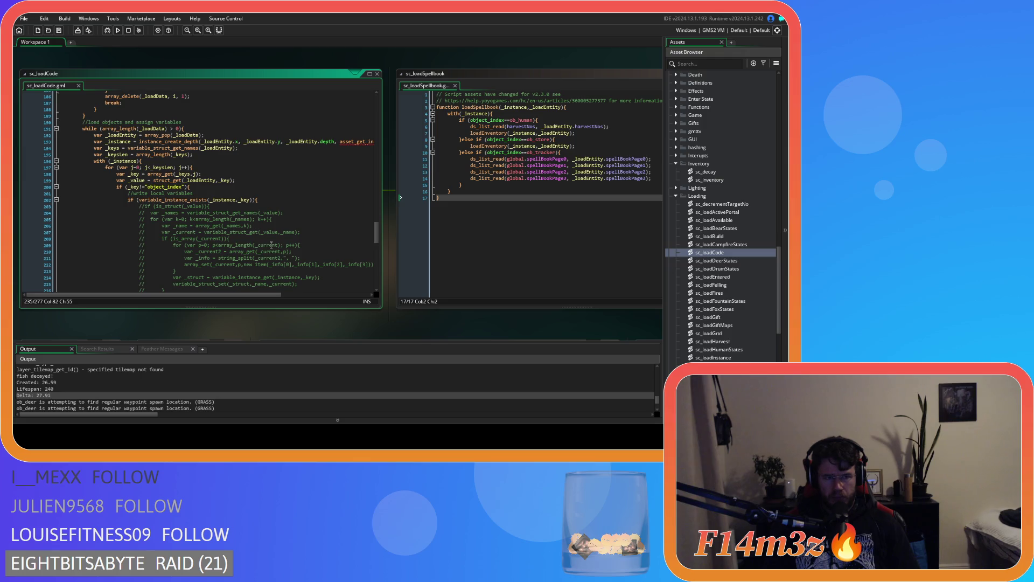
Scroll sc_loadCode back to its top, then open ob_save from Objects > Save.
scroll(271, 245, "up", 3)
mouse_move(375, 228)
left_mouse_down()
mouse_move(377, 127)
mouse_move(387, 204)
left_mouse_up()
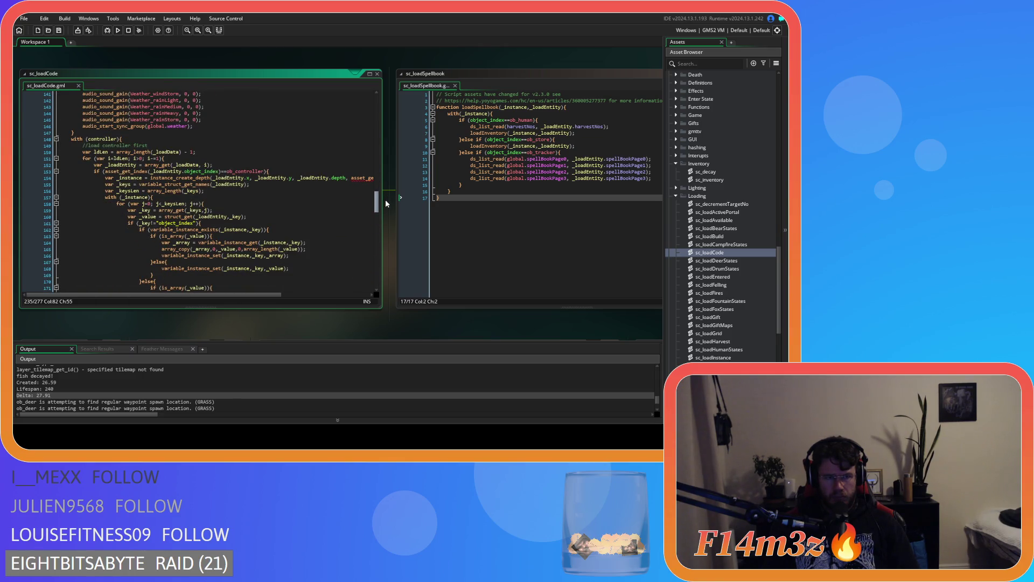
left_click_drag(386, 203, 378, 105)
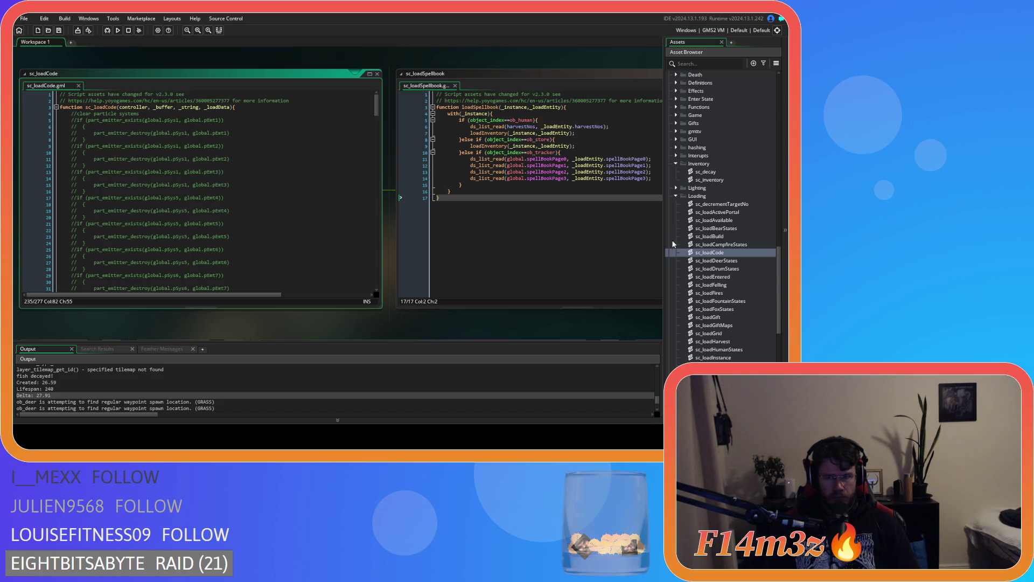
scroll(672, 243, "up", 10)
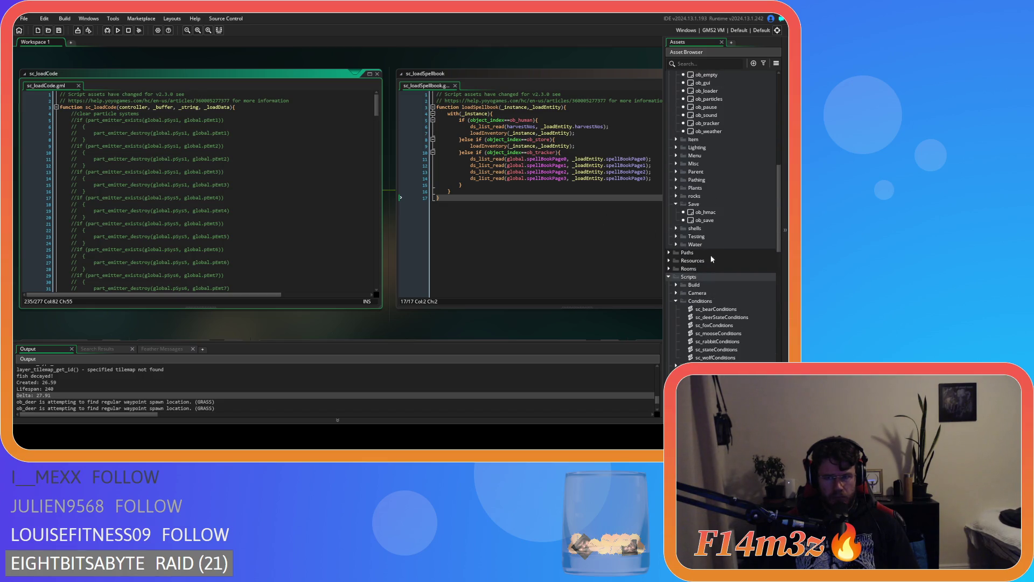
double_click(704, 220)
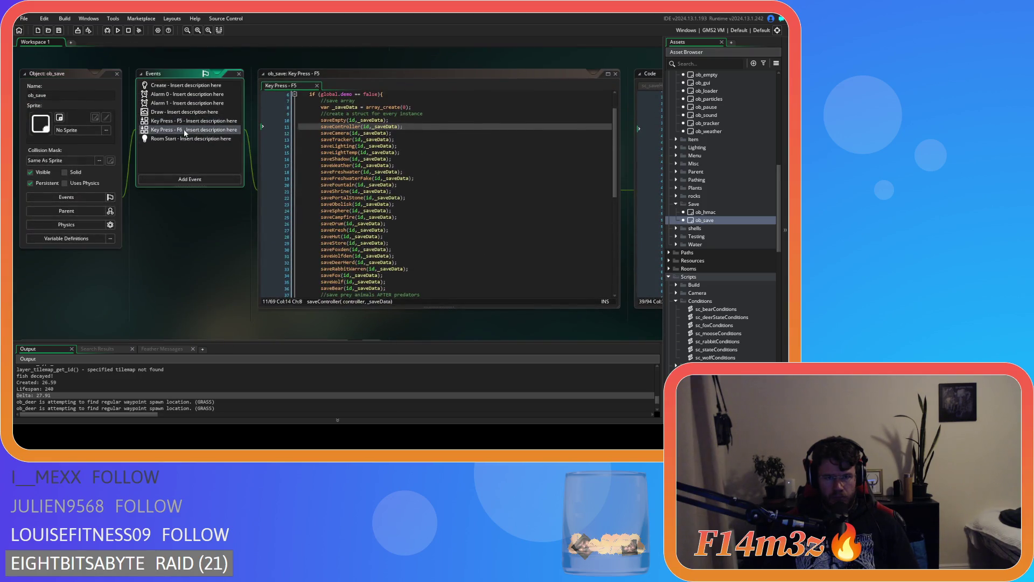
Read through ob_save's Key Press - F6 quickload code, then return to sc_loadCode.
double_click(185, 131)
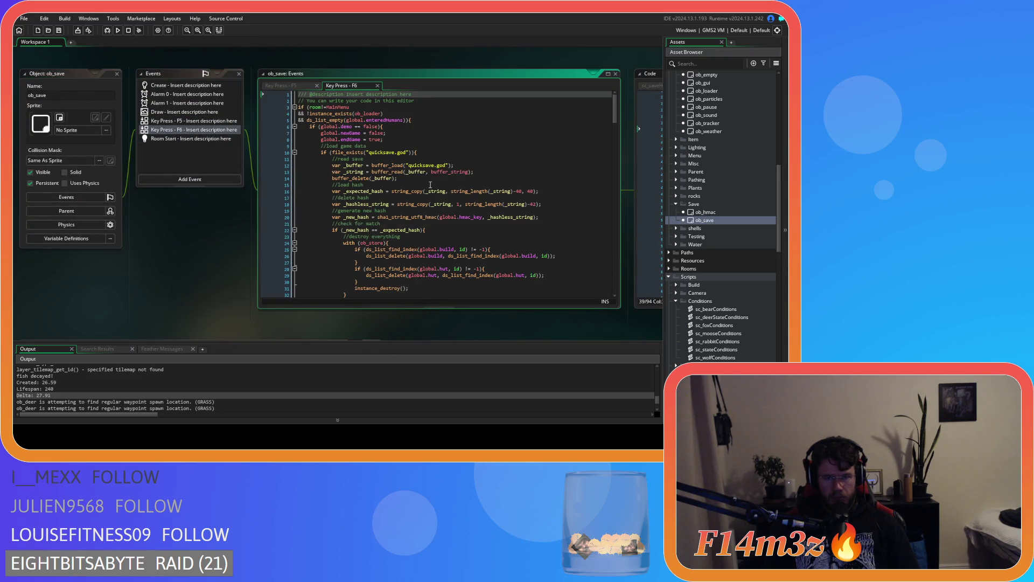
mouse_move(420, 207)
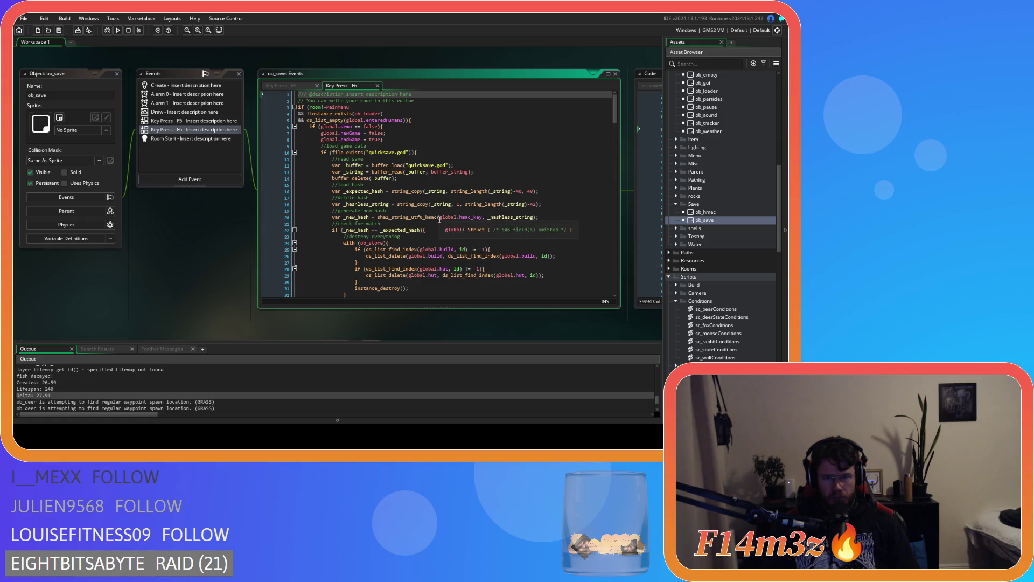
scroll(437, 230, "down", 7)
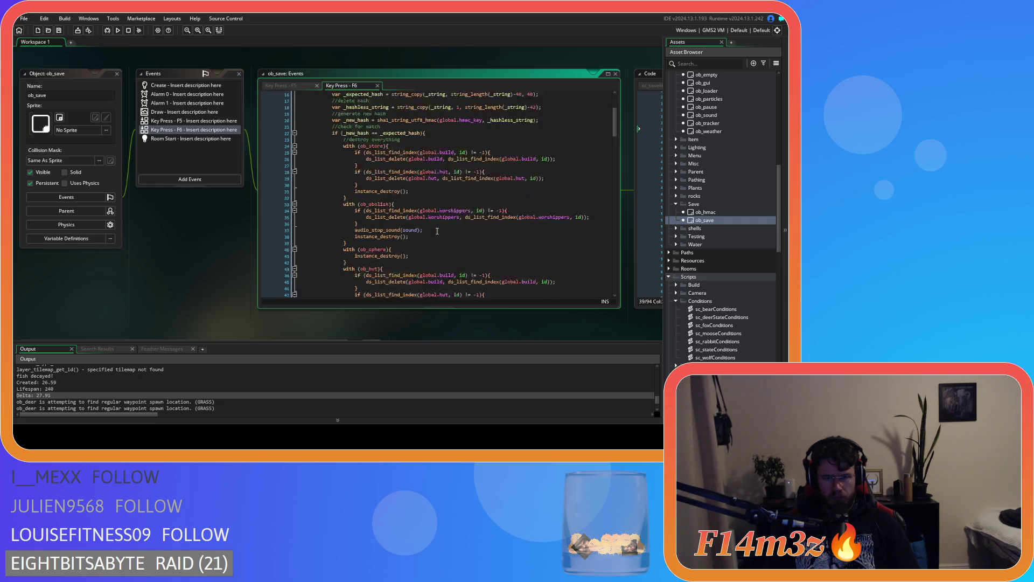
scroll(615, 128, "up", 2)
key("ctrl+Tab")
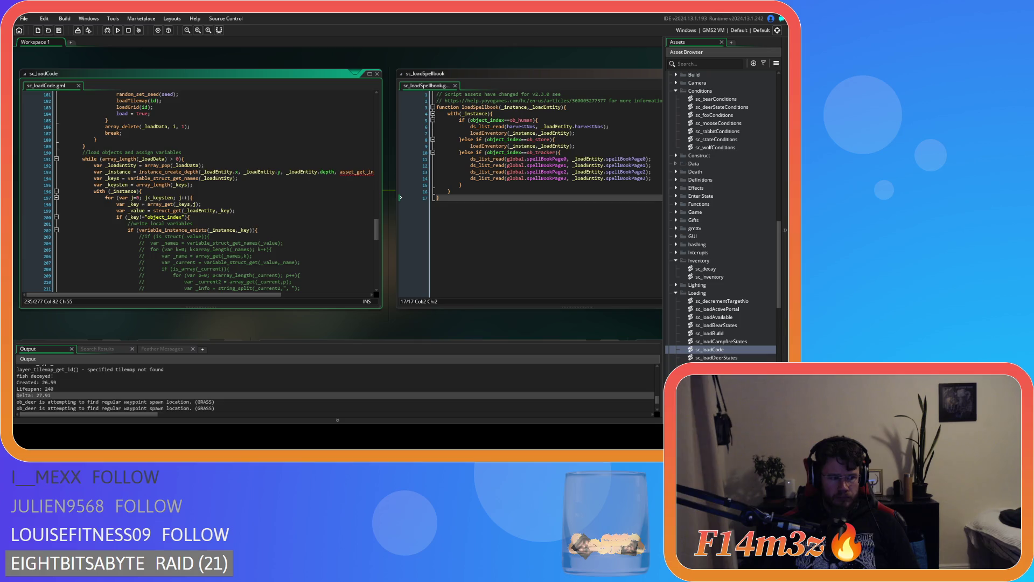
Pan the workspace between sc_loadInventory and sc_loadSpellbook, ending with sc_loadSpellbook in view.
scroll(338, 327, "right", 5)
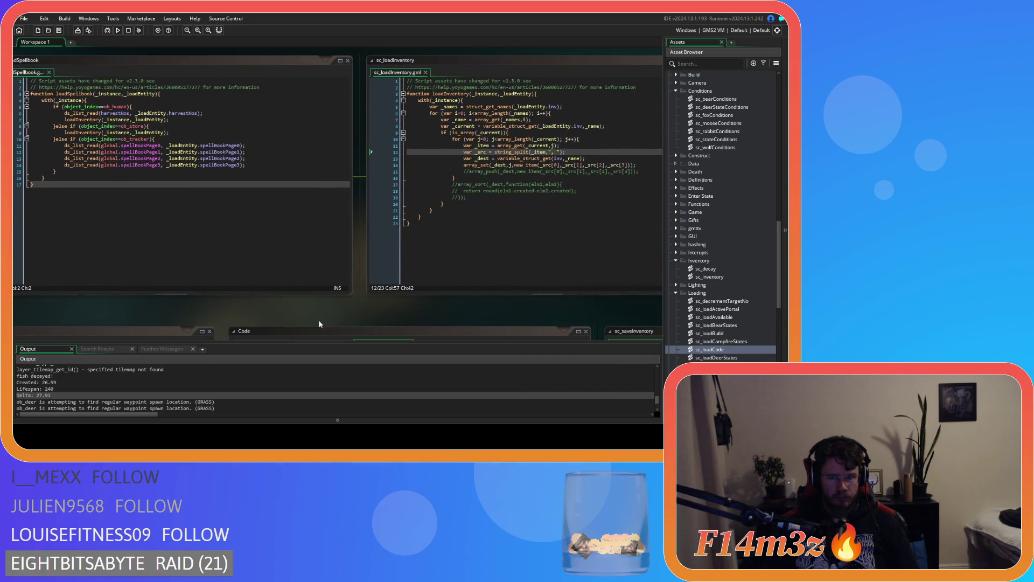
left_click_drag(454, 305, 328, 321)
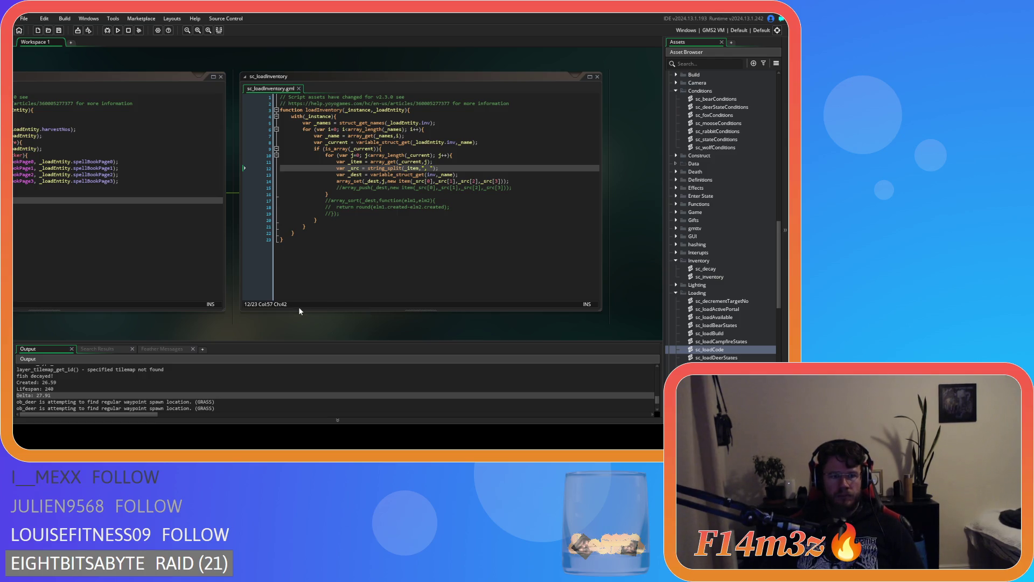
mouse_move(165, 326)
left_mouse_down()
mouse_move(365, 335)
mouse_move(343, 337)
left_mouse_up()
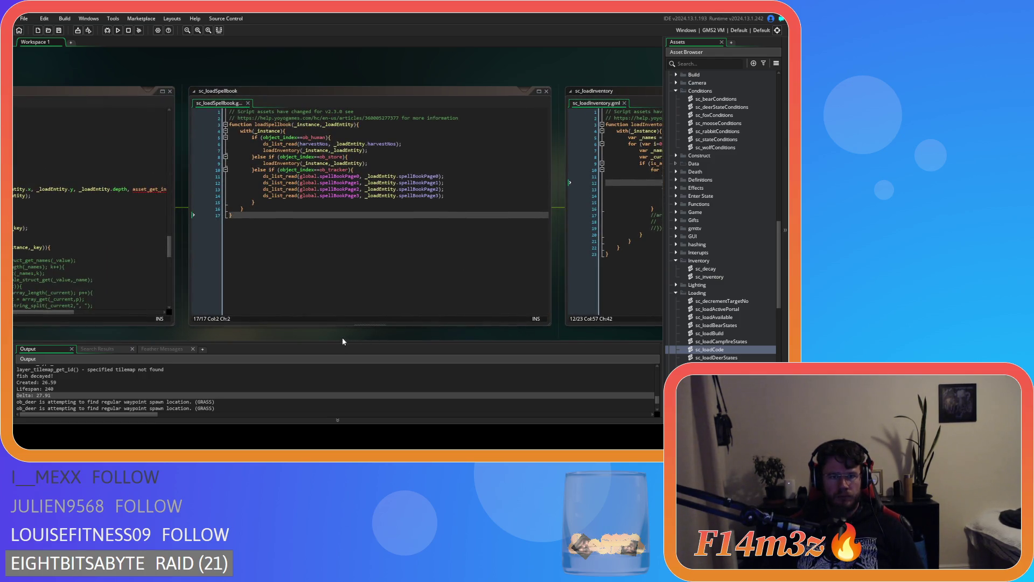
left_click_drag(500, 334, 117, 319)
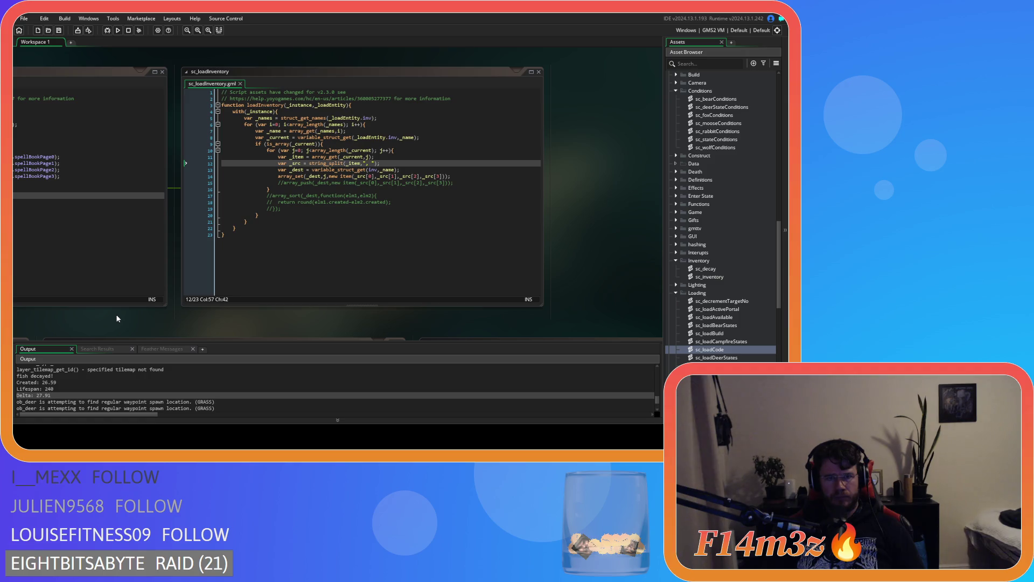
left_click_drag(105, 323, 384, 324)
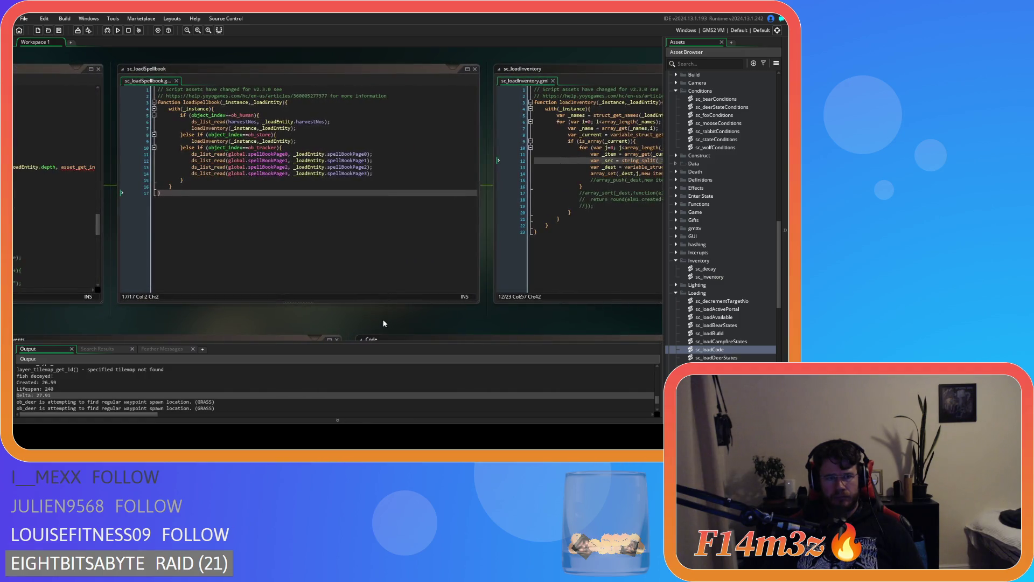
Pan to sc_inventory and delete the Item constructor's checkIfSpoiled method (lines 48–53).
left_click_drag(311, 327, 99, 327)
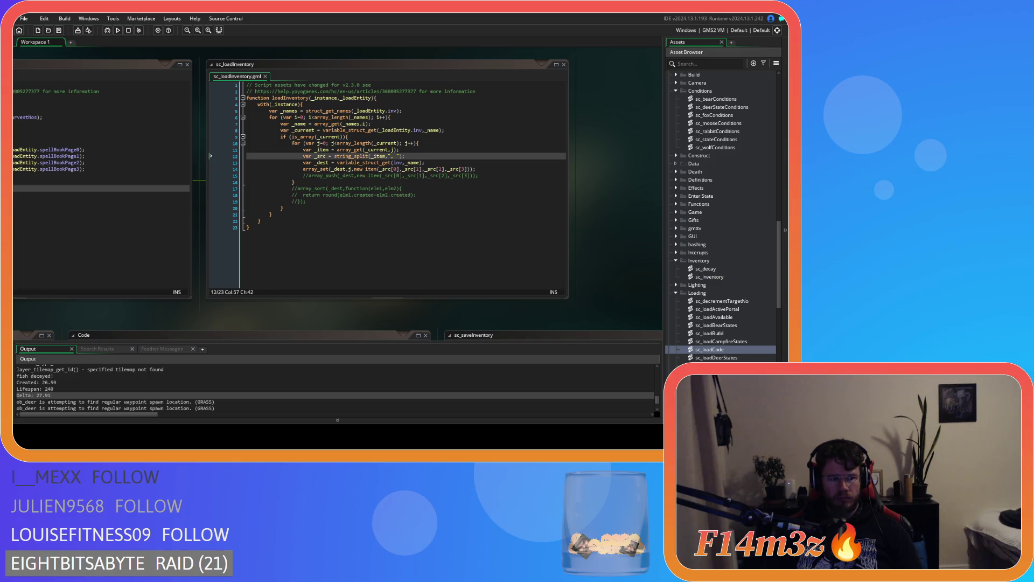
mouse_move(214, 315)
left_mouse_down()
mouse_move(411, 300)
mouse_move(621, 323)
left_mouse_up()
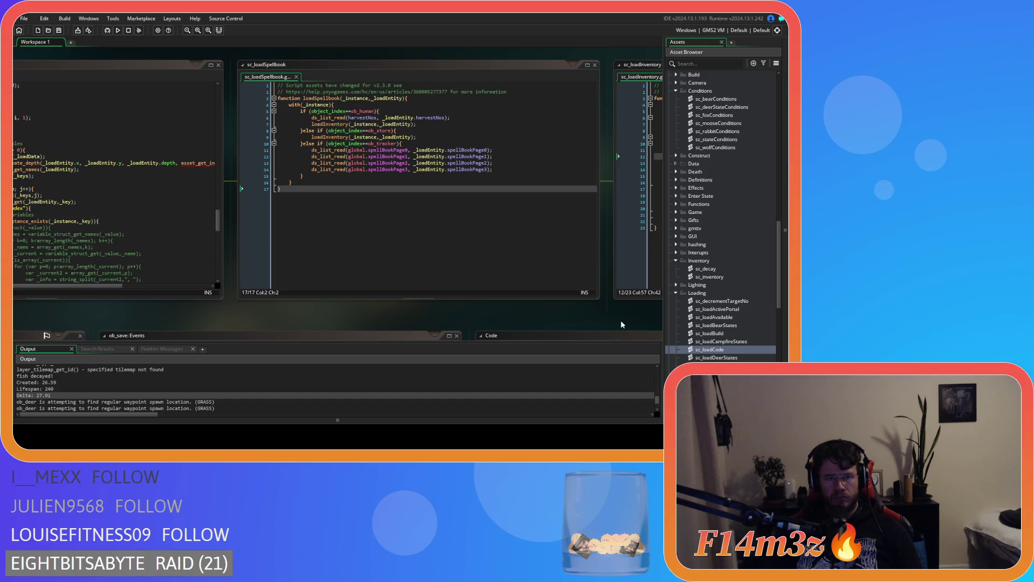
mouse_move(368, 317)
left_mouse_down()
mouse_move(309, 292)
mouse_move(499, 224)
mouse_move(393, 188)
left_mouse_up()
mouse_move(204, 330)
left_mouse_down()
mouse_move(164, 166)
mouse_move(300, 106)
left_mouse_up()
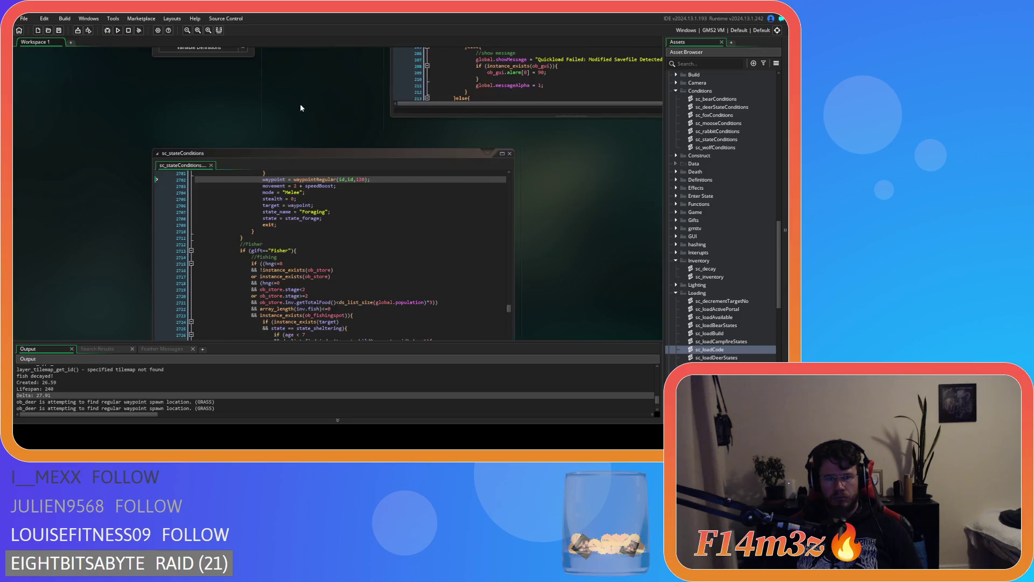
mouse_move(589, 273)
left_mouse_down()
mouse_move(574, 136)
mouse_move(503, 411)
mouse_move(297, 124)
mouse_move(323, 162)
left_mouse_up()
scroll(296, 178, "down", 5)
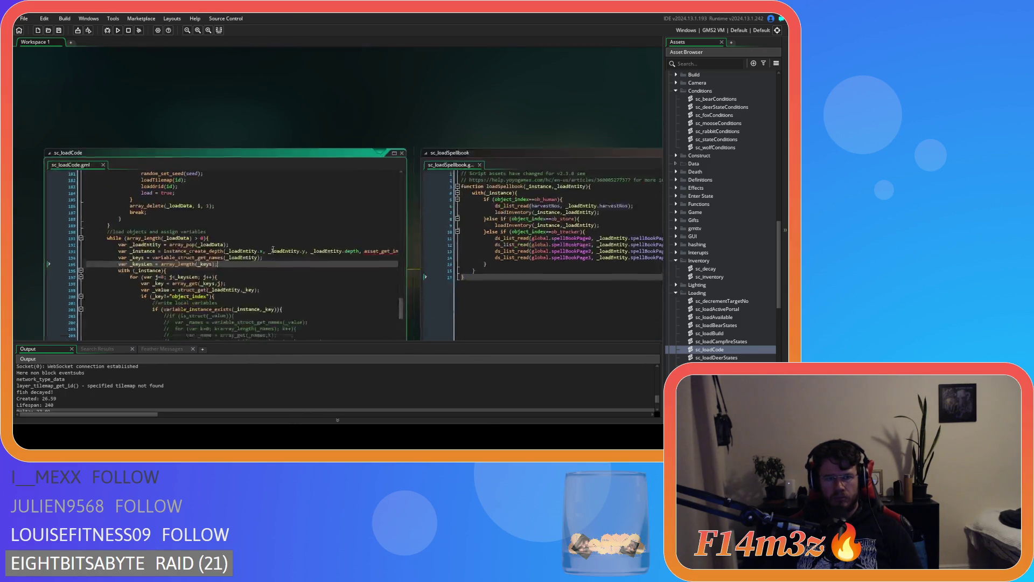
scroll(301, 215, "down", 3)
scroll(278, 218, "down", 8)
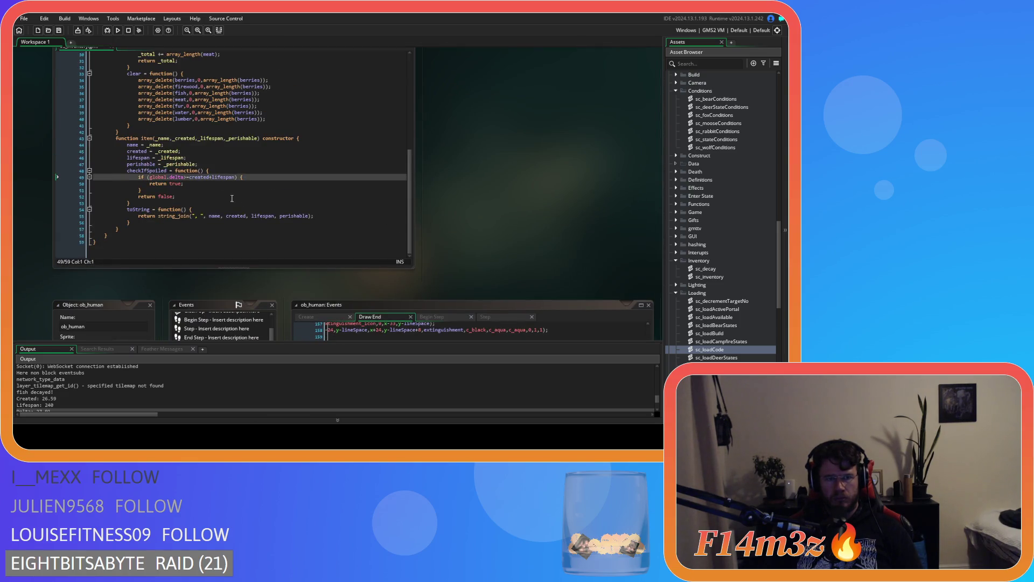
left_click_drag(142, 204, 128, 174)
key("Delete")
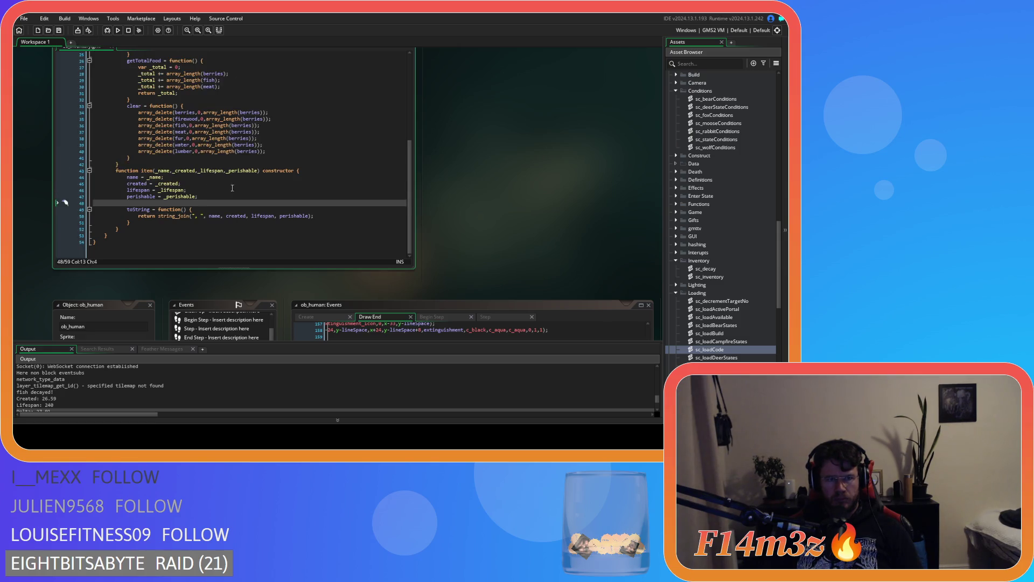
key("BackSpace")
key("BackSpace")
key("BackSpace")
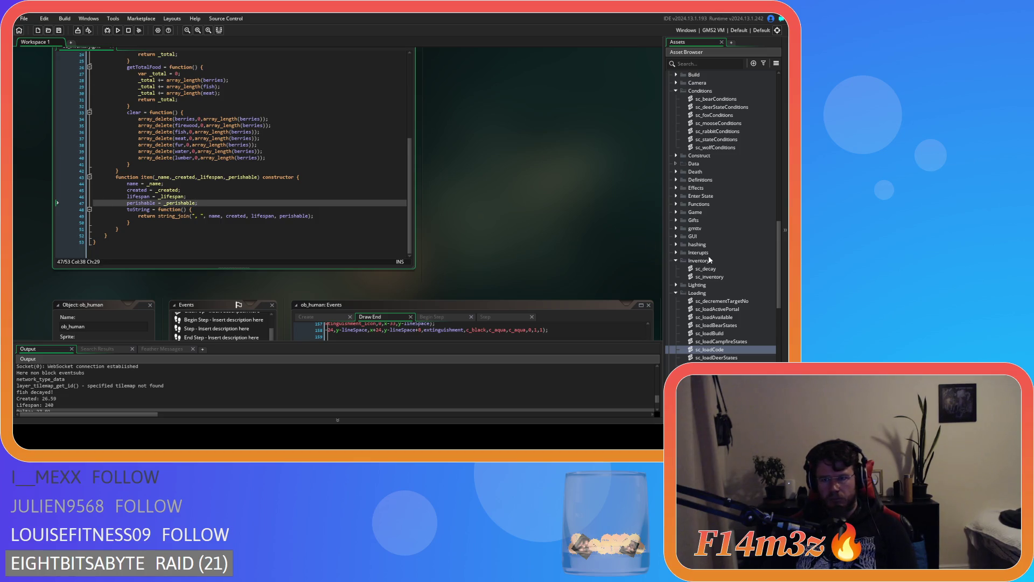
Create script sc_checkifSpoiled in the Inventory folder and place the caret in its empty function.
right_click(699, 252)
left_click(701, 262)
right_click(692, 261)
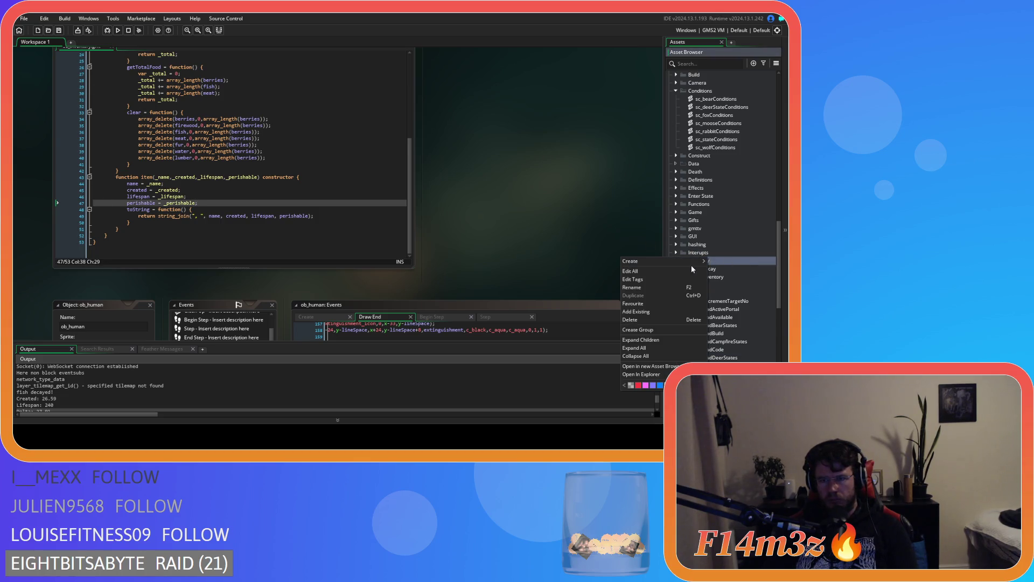
mouse_move(690, 262)
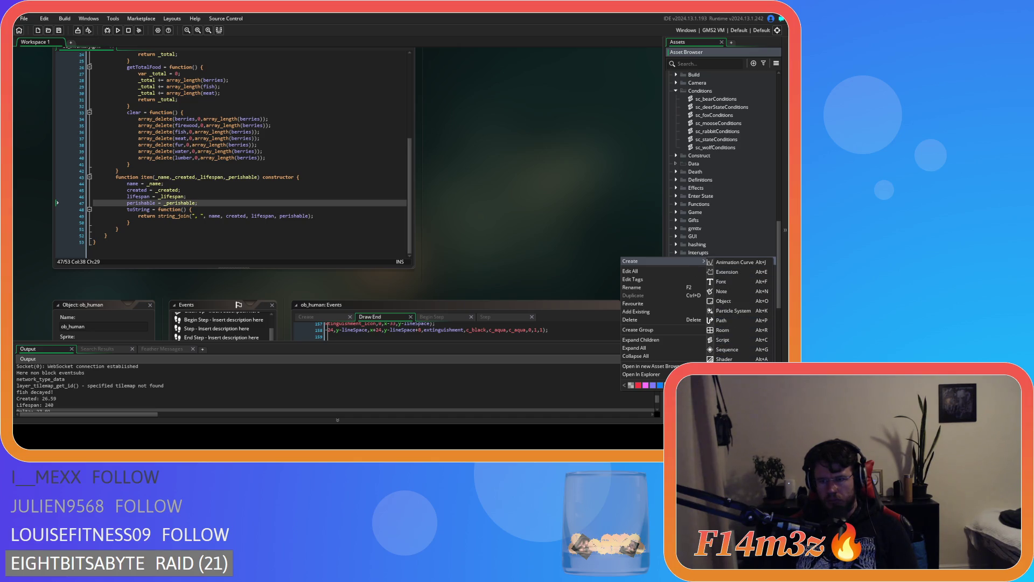
left_click(765, 340)
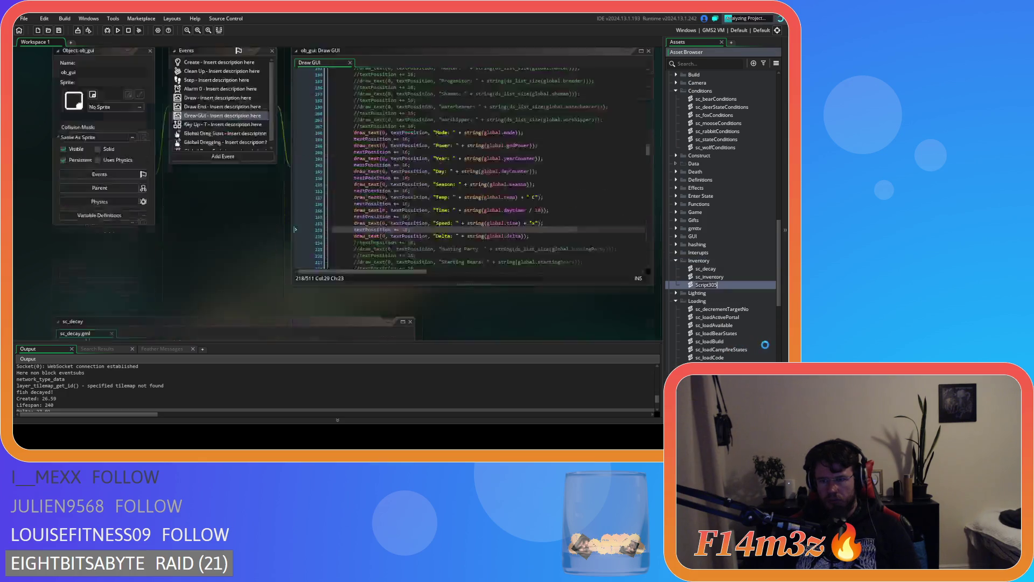
type("sc_cge")
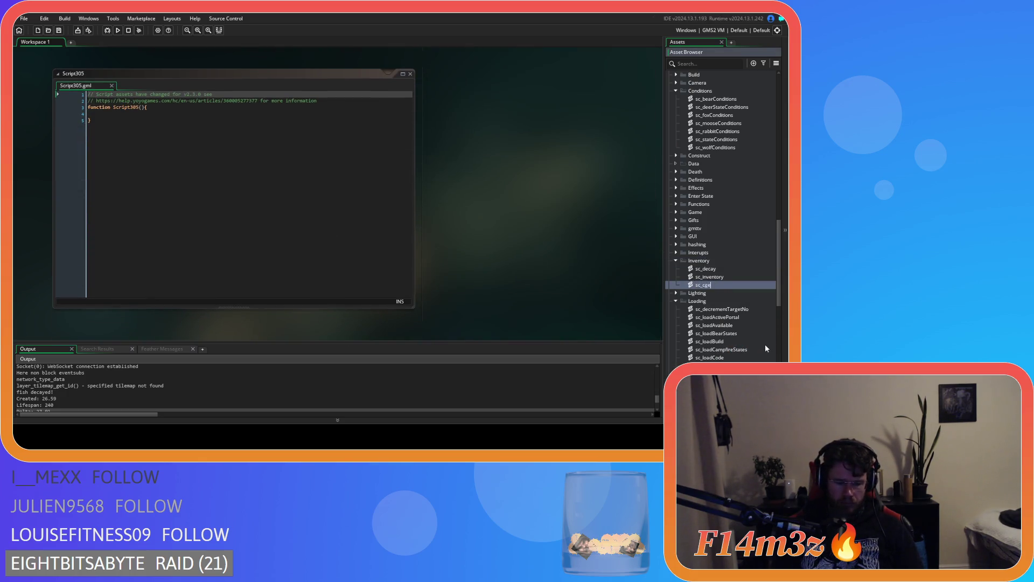
key("BackSpace")
key("BackSpace")
type("h")
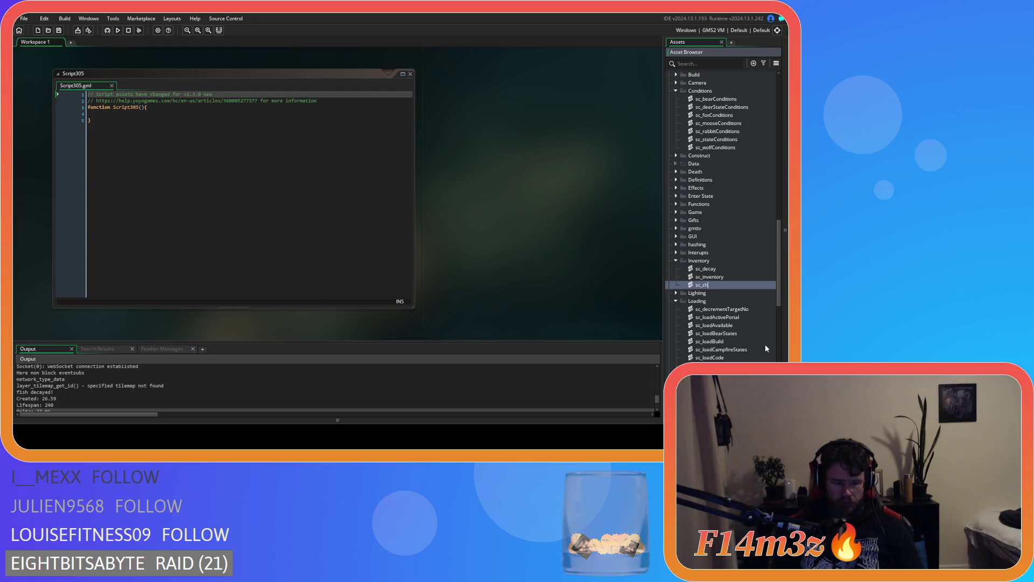
type("eckifSp")
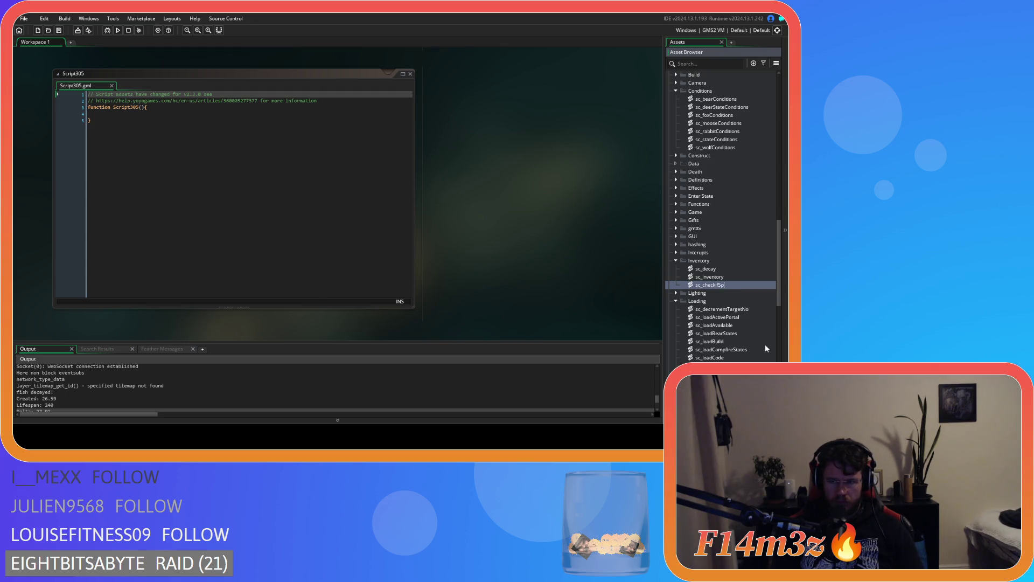
type("oiled")
key("Return")
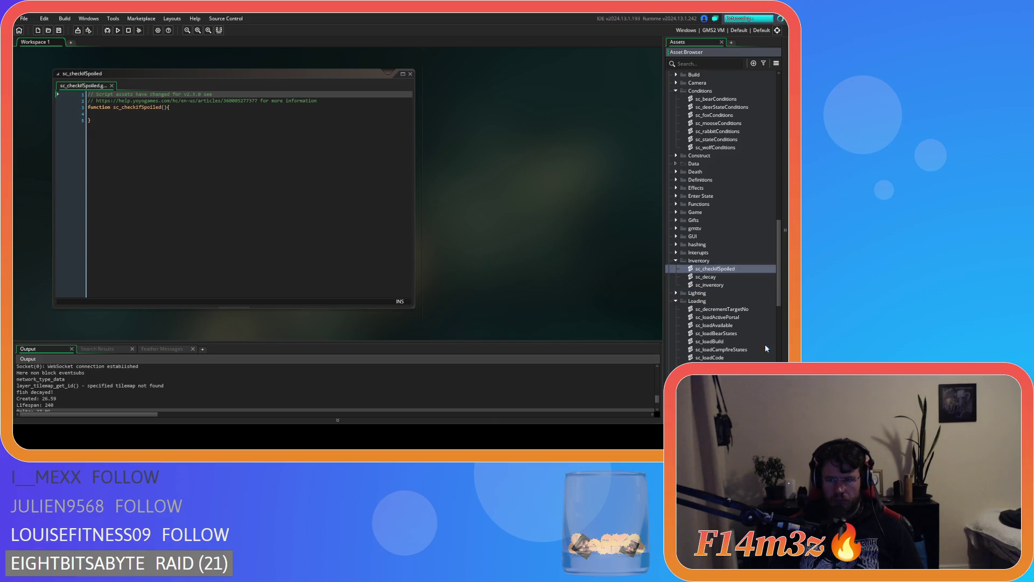
left_click(161, 116)
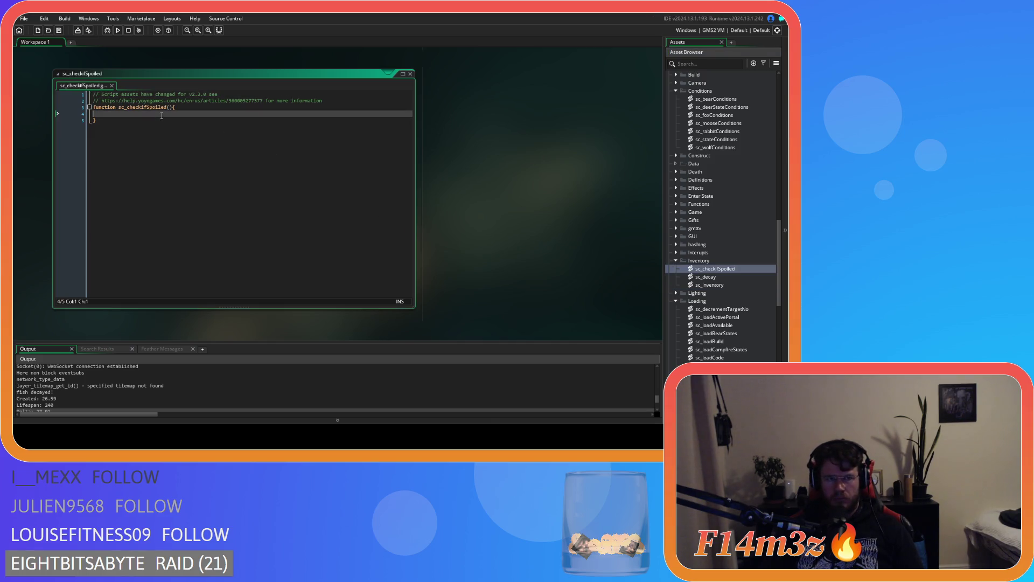
Paste the old checkIfSpoiled method code into the script and outdent it.
type("checkIfSpoiled = function() { \t\t\t\tif (global.delta>=created+lifespan) { \t\t\t\t\treturn true; \t\t\t\t} \t\t\t\treturn false; \t\t\t}")
left_click_drag(138, 147, 54, 120)
key("shift+Tab")
key("shift+Tab")
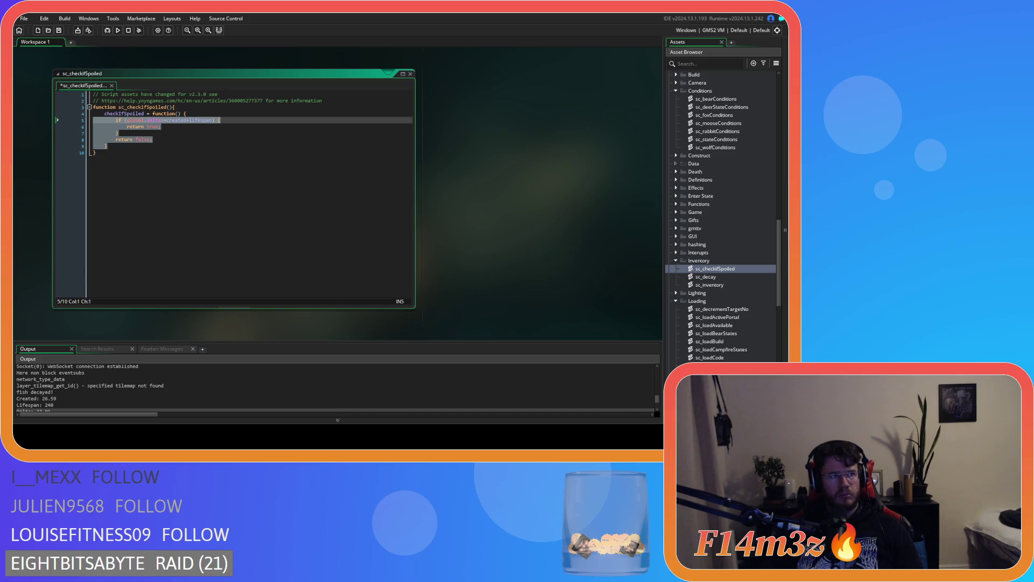
left_click(224, 166)
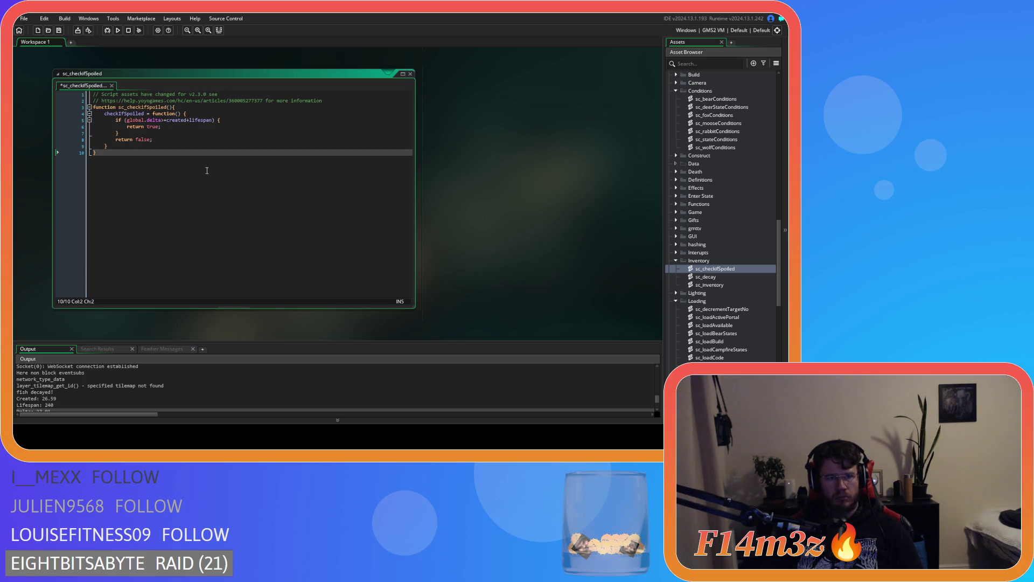
Make the header checkIfSpoiled(_item), removing the inner method declaration, extra brace and sc_ prefix.
left_click(170, 107)
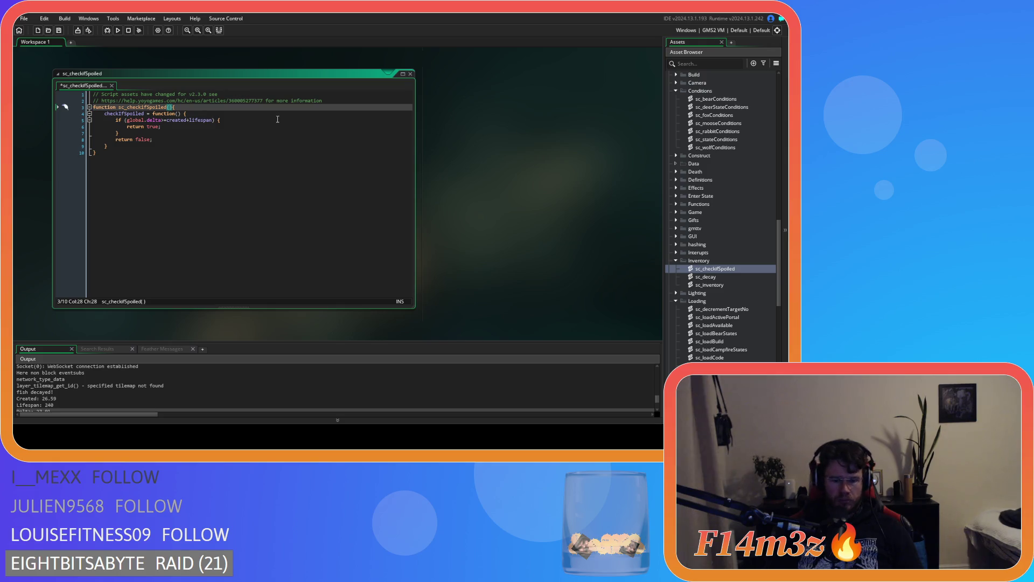
type("_item")
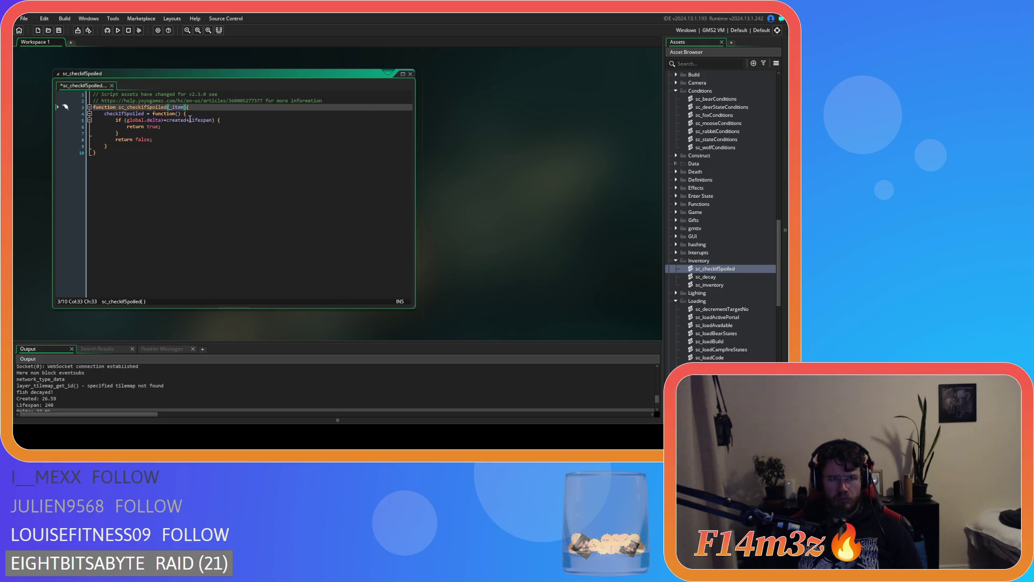
double_click(177, 108)
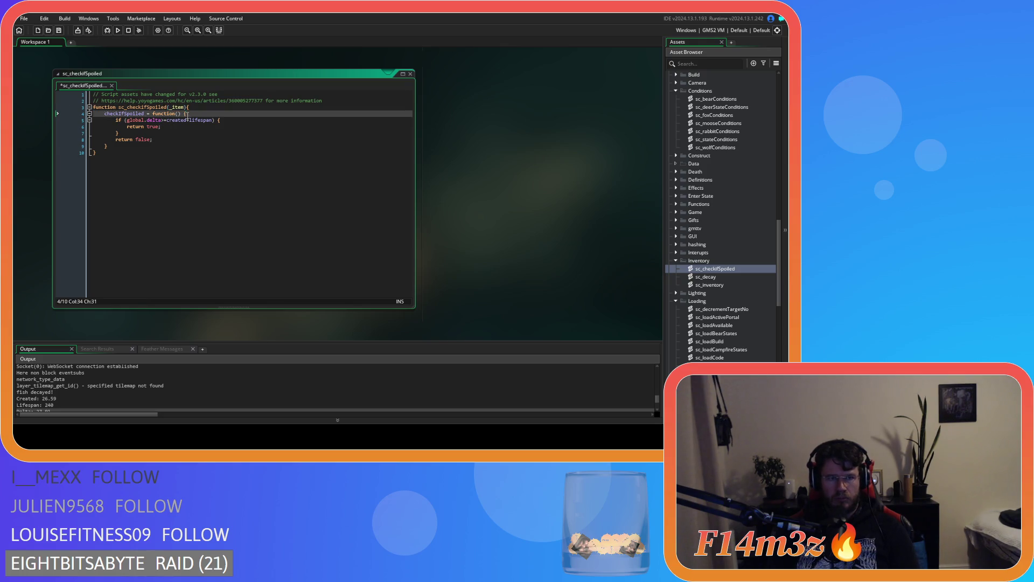
left_click_drag(111, 146, 47, 147)
key("BackSpace")
key("BackSpace")
left_click(200, 113)
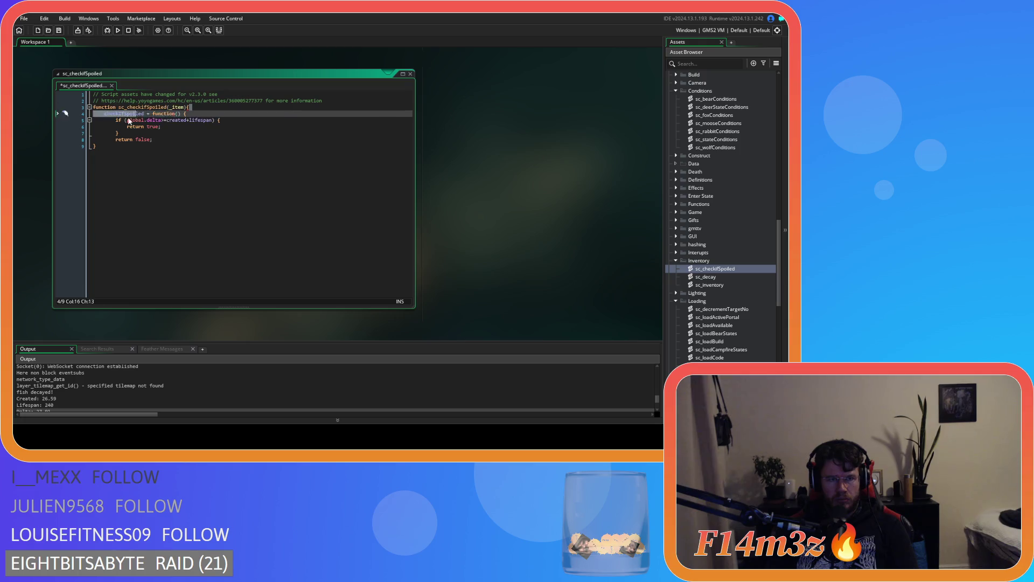
left_click_drag(200, 114, 92, 113)
key("BackSpace")
key("BackSpace")
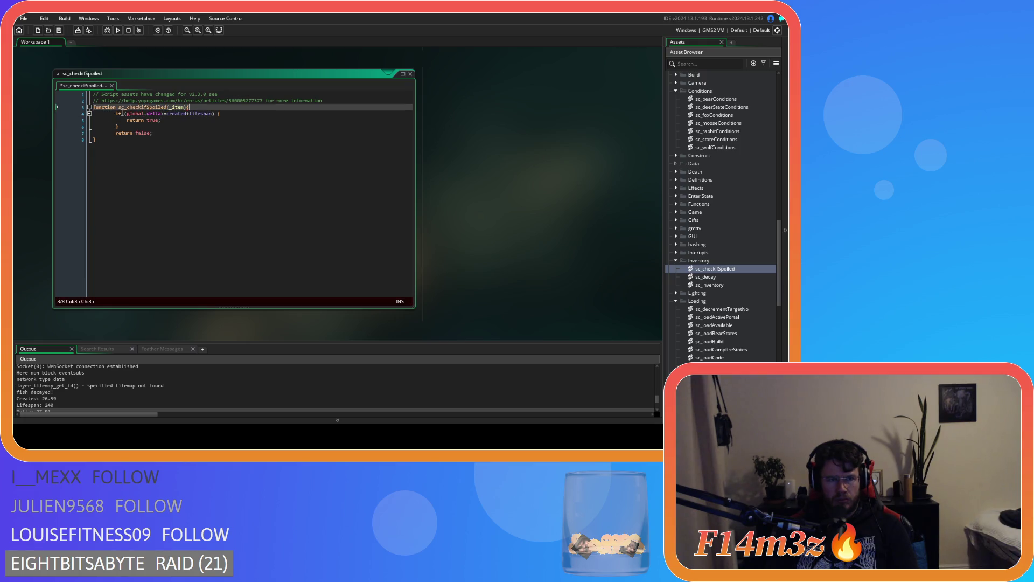
left_click(125, 107)
key("BackSpace")
key("BackSpace")
key("Delete")
Add a with(_item) line under the header and indent the spoil check inside it.
left_click(192, 107)
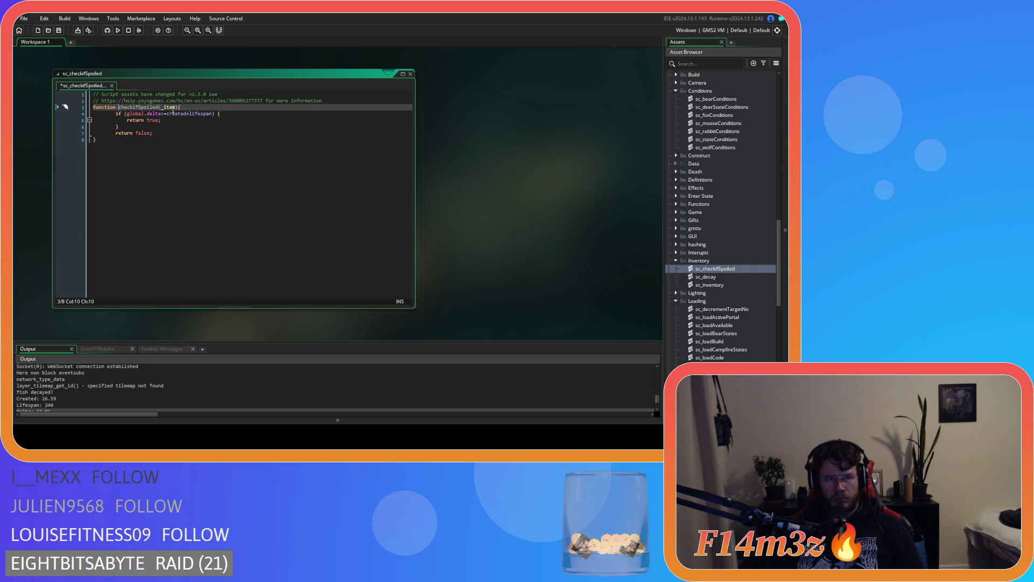
left_click_drag(169, 136, 72, 114)
key("shift+Tab")
left_click(207, 106)
key("Return")
type("with()")
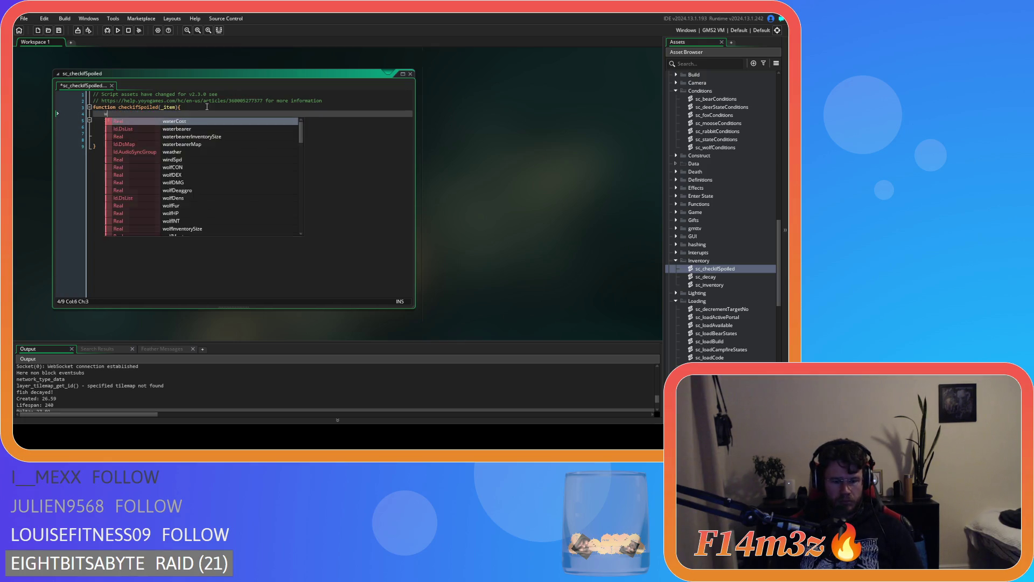
key("Left")
type("_item)")
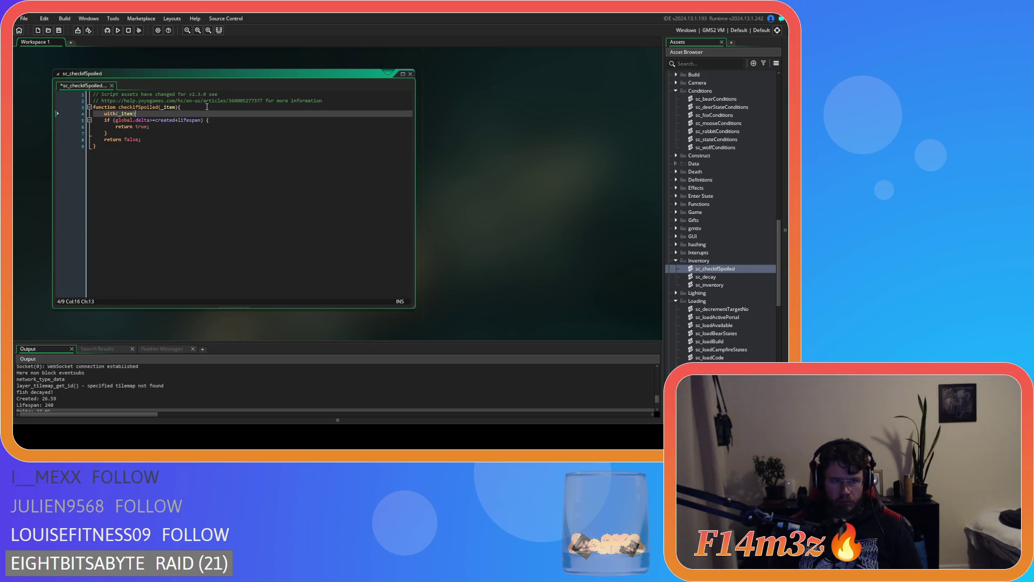
type(";")
left_click_drag(157, 140, 104, 120)
key("Tab")
Turn the line into with(_item){, tidy the lines after return false, and save.
left_click(138, 113)
key("BackSpace")
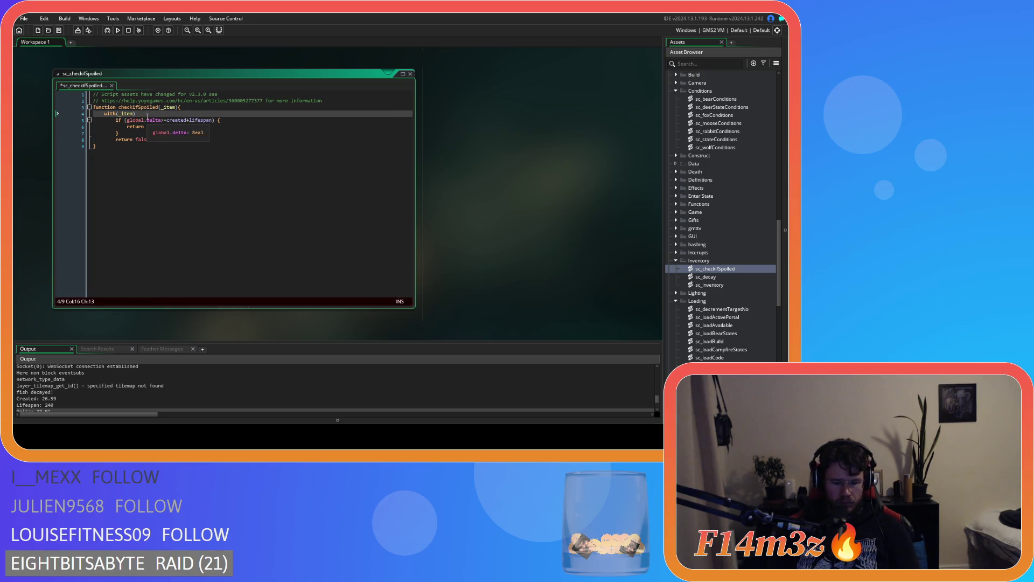
type("{")
left_click(168, 141)
key("Return")
left_click(183, 141)
key("ctrl+s")
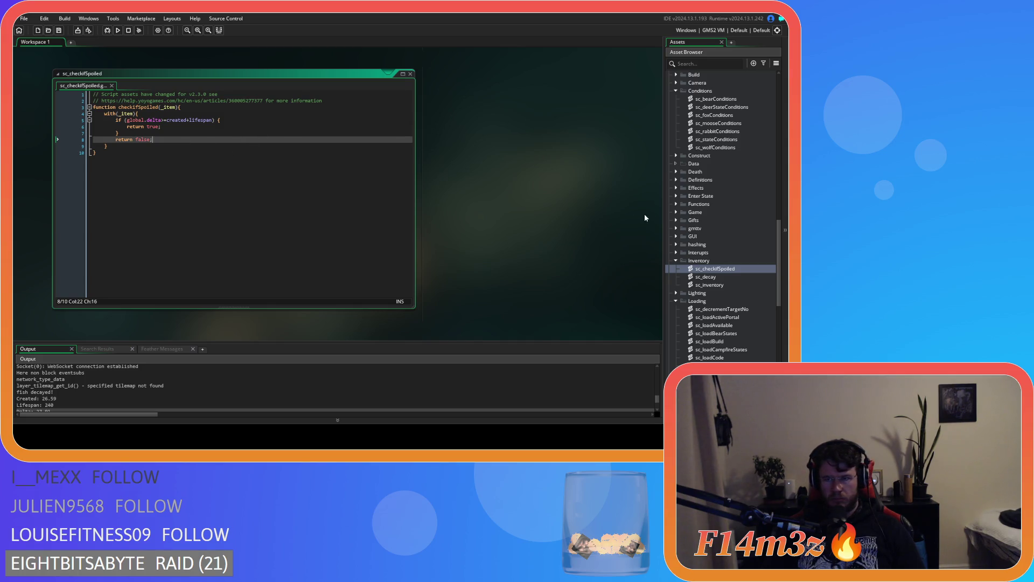
Open the sc_decay script from the Asset Browser.
scroll(722, 238, "up", 3)
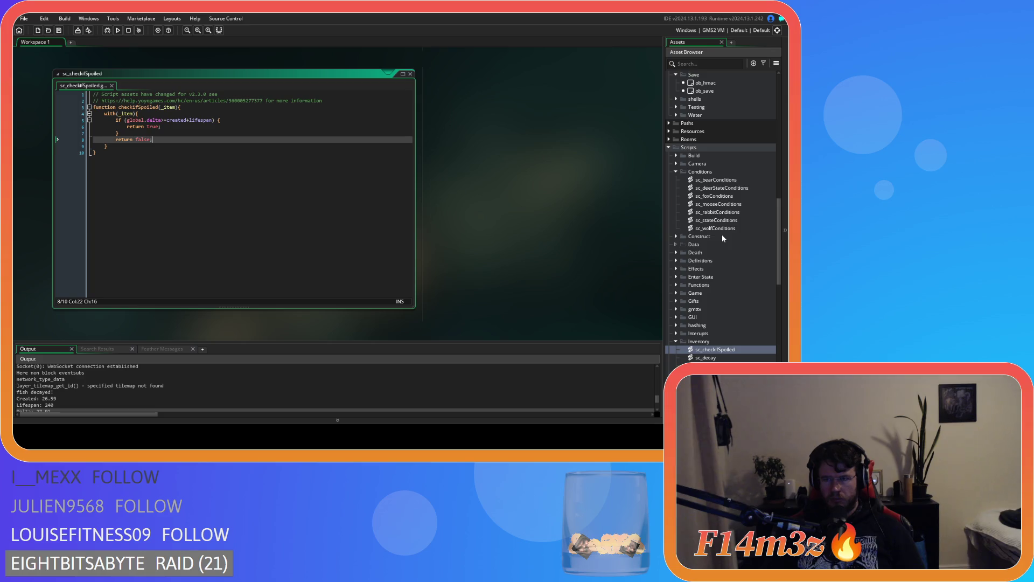
scroll(722, 238, "down", 5)
double_click(707, 228)
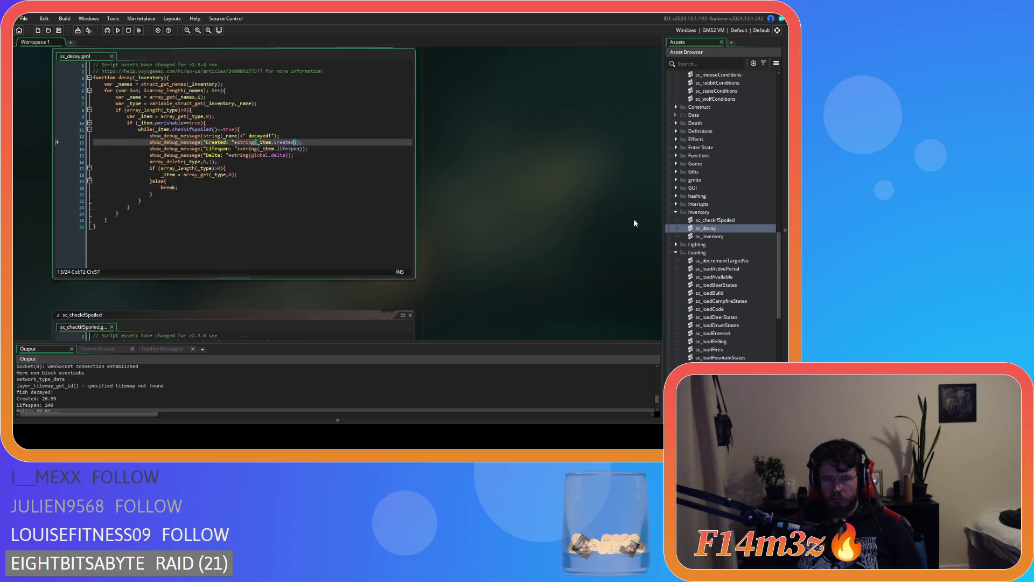
Open ob_human, comment out decay(inv) in its Step event, and view the Begin Step code.
scroll(729, 163, "up", 5)
scroll(732, 156, "up", 10)
left_click(717, 199)
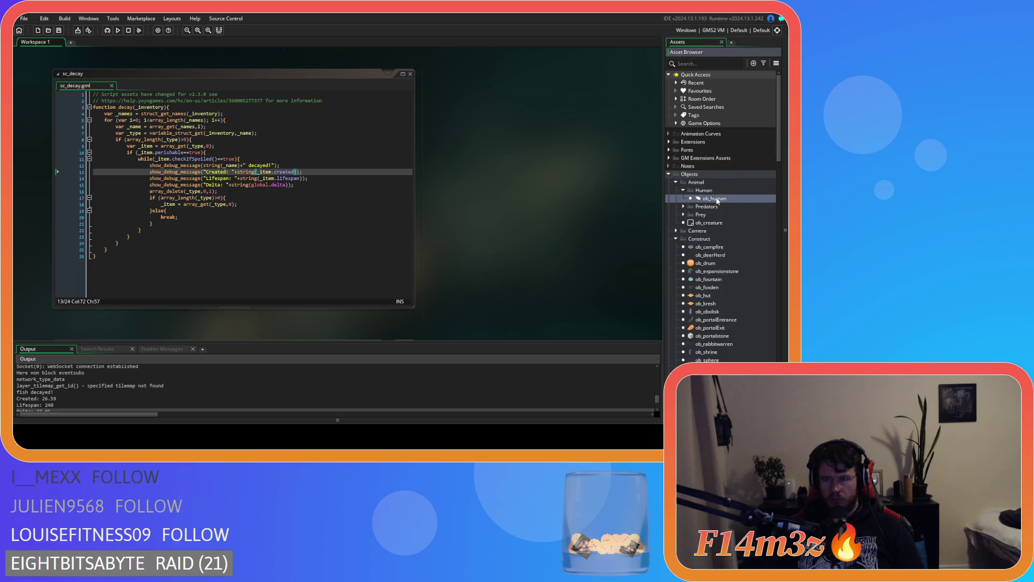
double_click(716, 199)
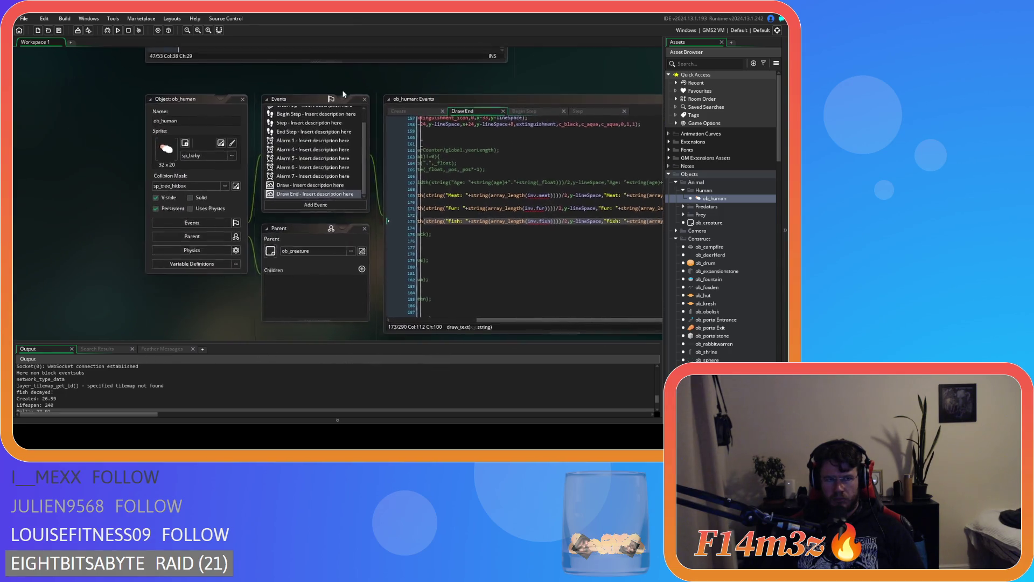
left_click(410, 105)
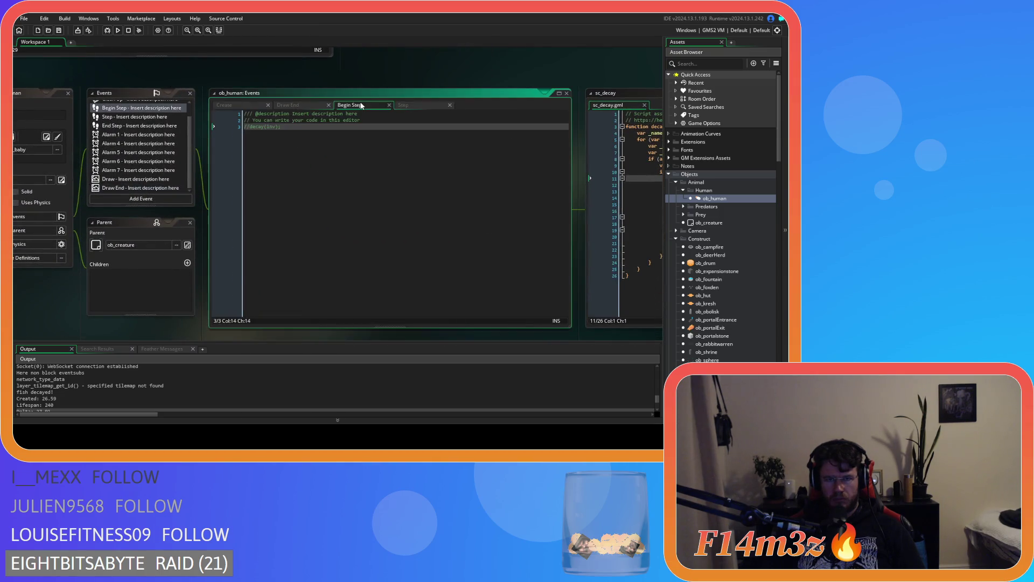
key("ctrl+k")
left_click(364, 106)
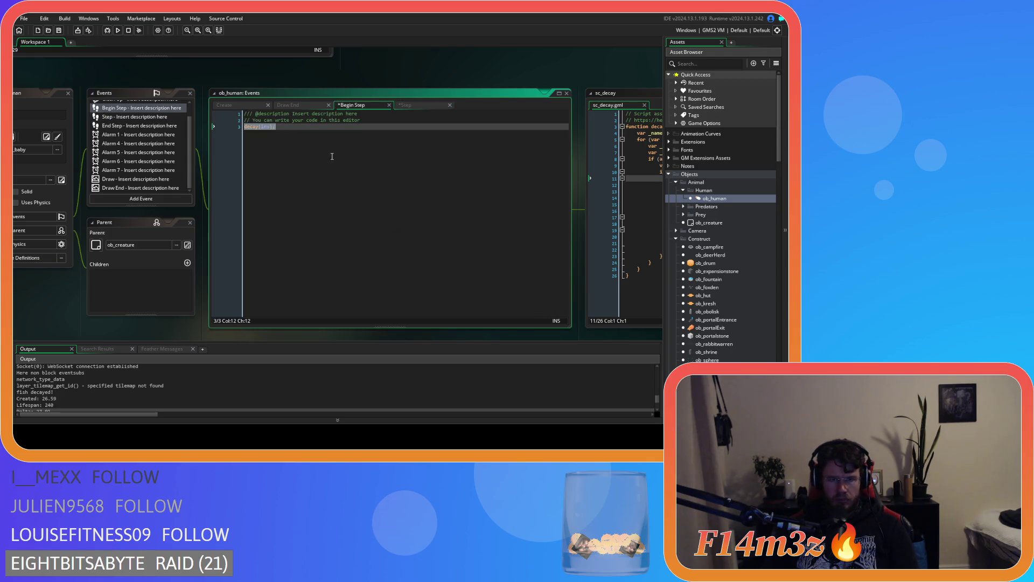
Open sc_checkIfSpoiled from the Inventory scripts folder next to sc_decay.
mouse_move(193, 283)
left_mouse_down()
mouse_move(128, 207)
mouse_move(327, 282)
mouse_move(131, 74)
left_mouse_up()
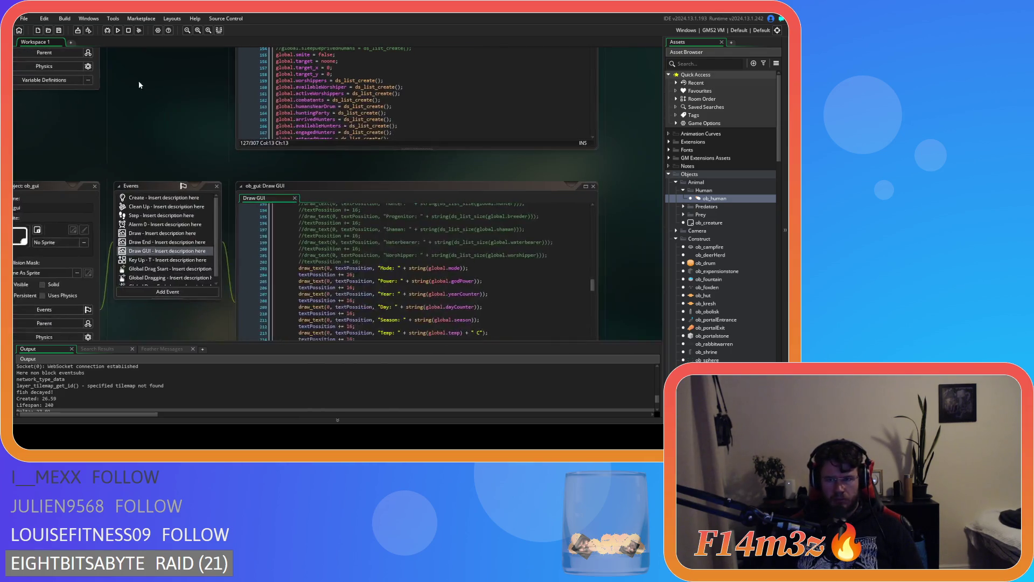
scroll(720, 293, "down", 10)
scroll(724, 314, "down", 10)
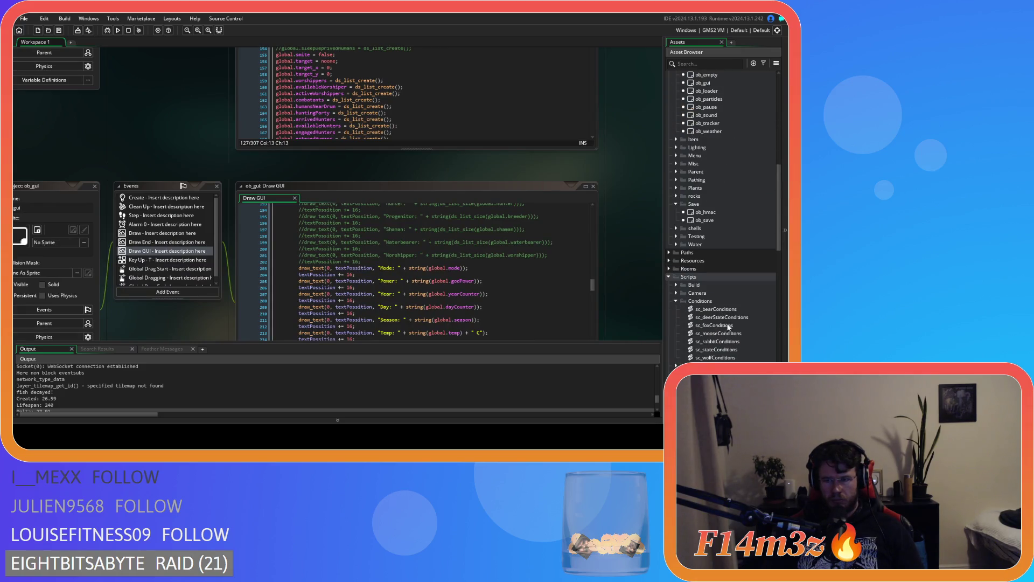
left_click(725, 304)
double_click(725, 303)
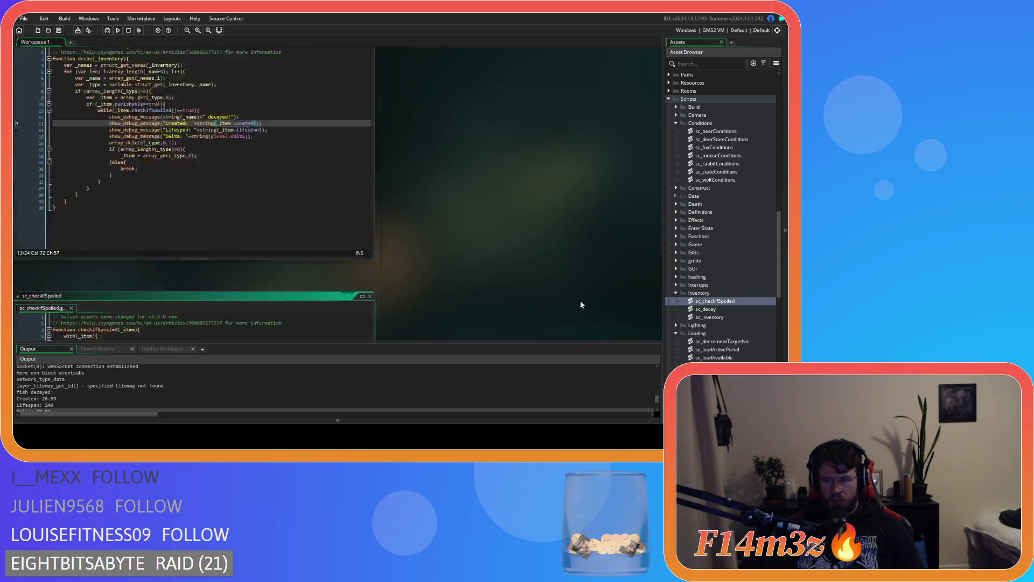
In sc_decay line 11, change _item.checkIfSpoiled() to checkIfSpoiled(_item).
left_click(130, 158)
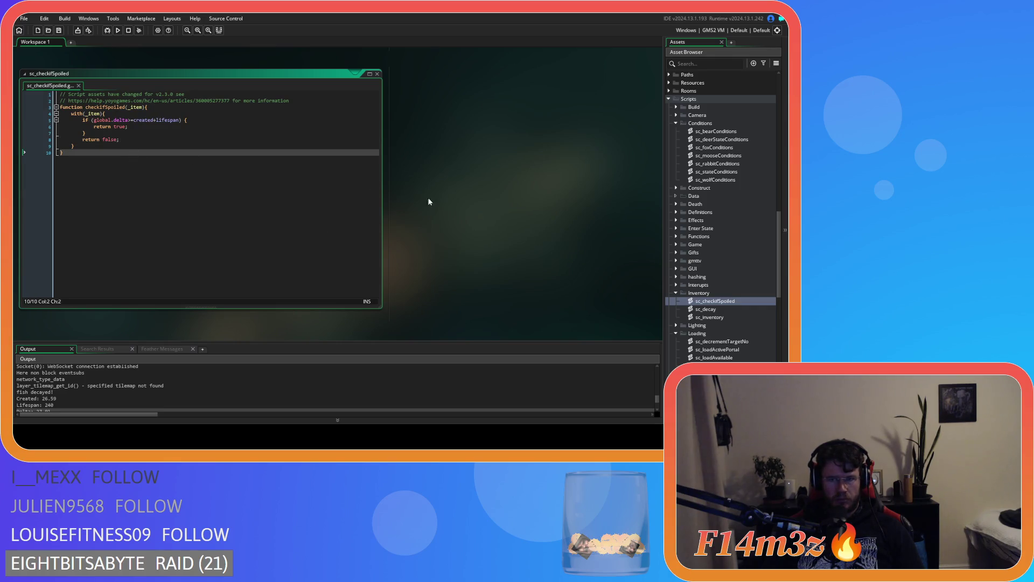
double_click(722, 309)
left_click(189, 207)
mouse_move(134, 172)
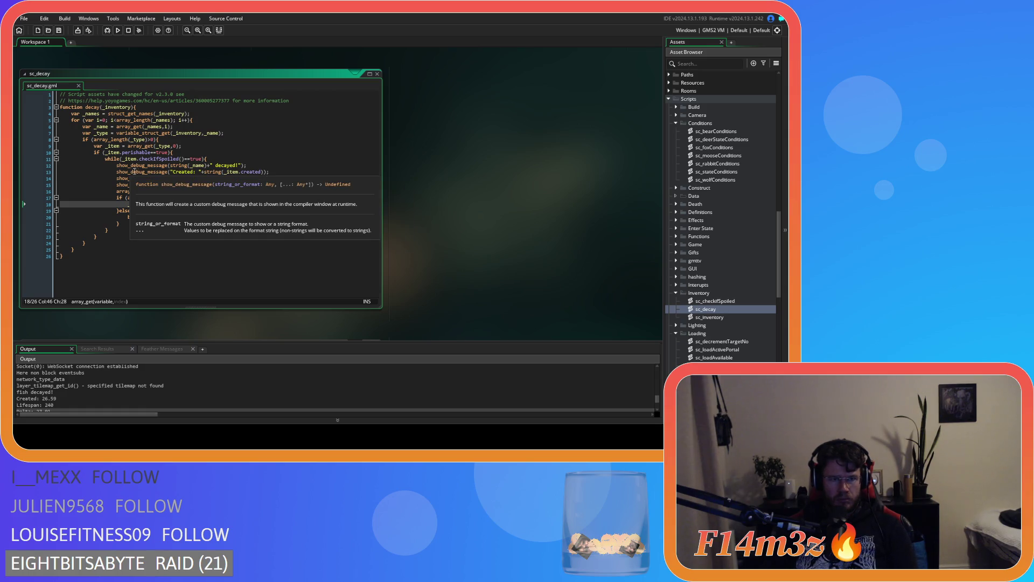
mouse_move(202, 321)
left_mouse_down()
mouse_move(319, 216)
mouse_move(332, 166)
mouse_move(277, 290)
left_mouse_up()
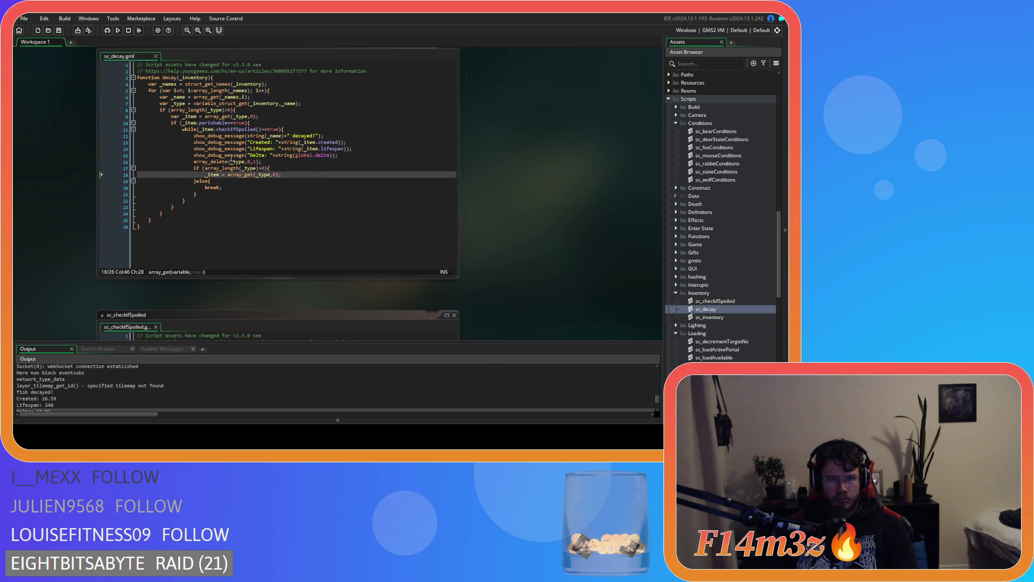
key("BackSpace")
key("BackSpace")
key("BackSpace")
key("Delete")
key("Delete")
key("Delete")
type("_item")
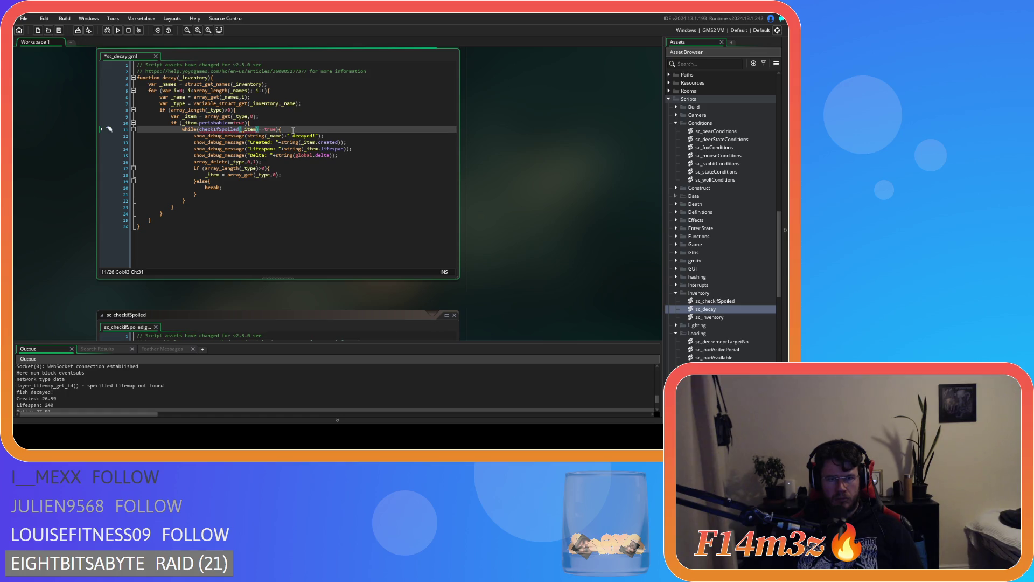
Remove the stray parentheses in sc_checkIfSpoiled's header and save.
mouse_move(227, 131)
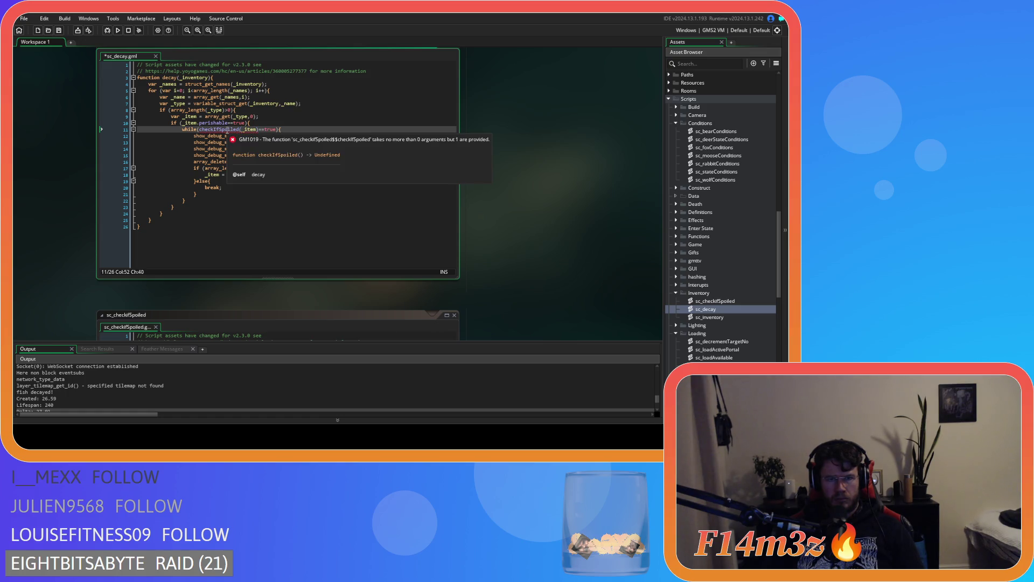
mouse_move(488, 292)
left_mouse_down()
mouse_move(497, 215)
mouse_move(496, 302)
left_mouse_up()
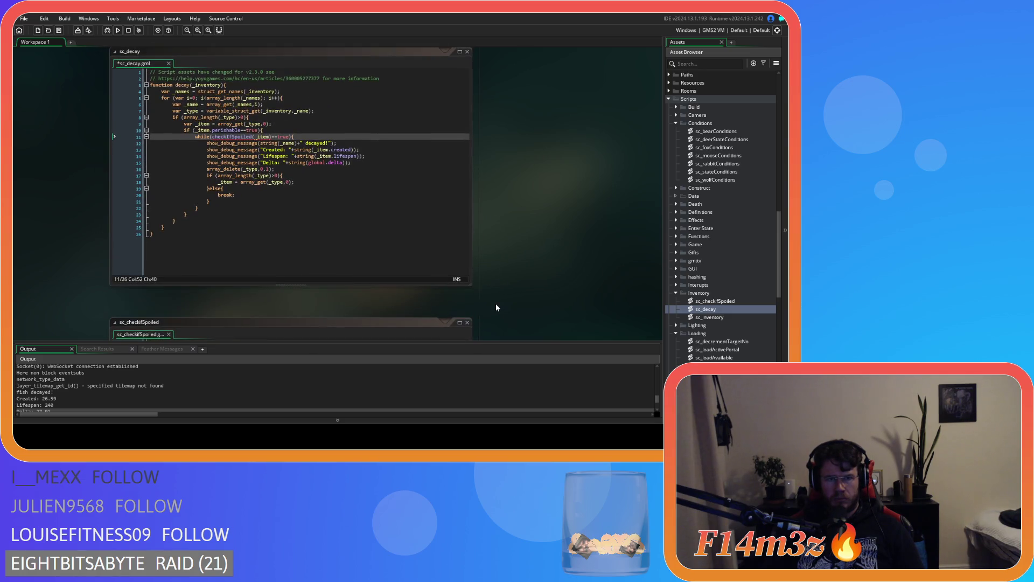
middle_click(229, 139)
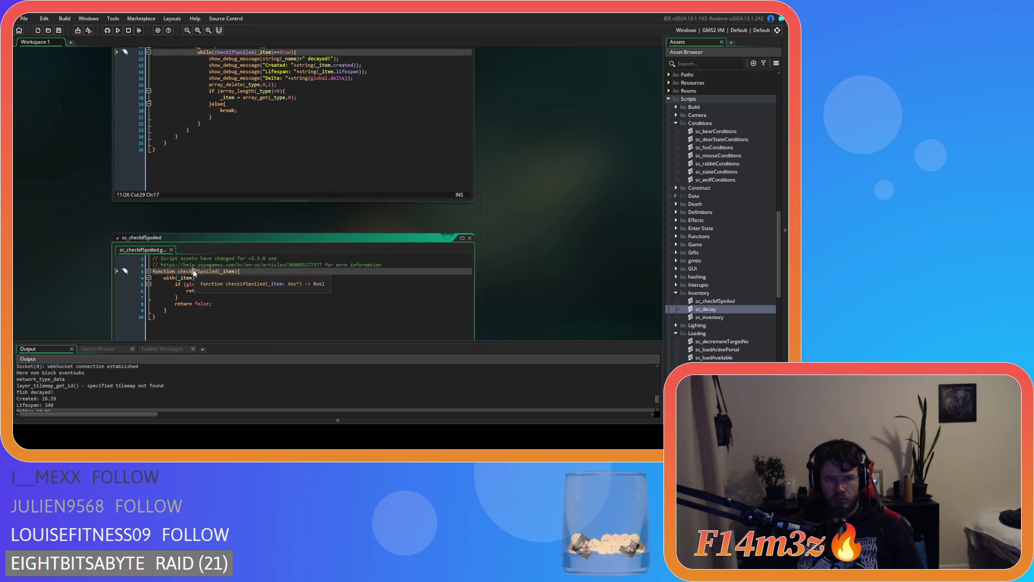
type("()")
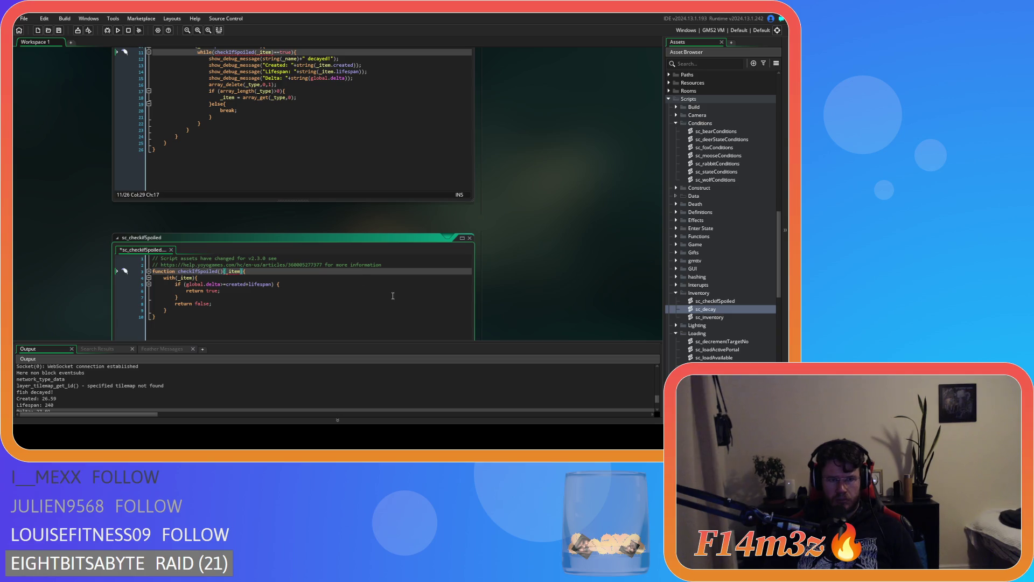
left_click(367, 124)
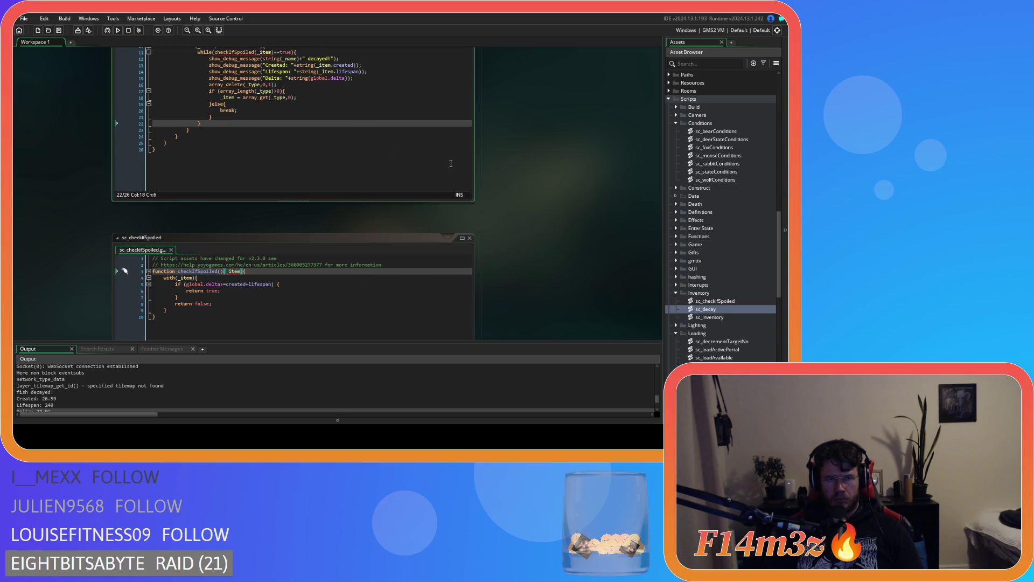
scroll(471, 171, "up", 1)
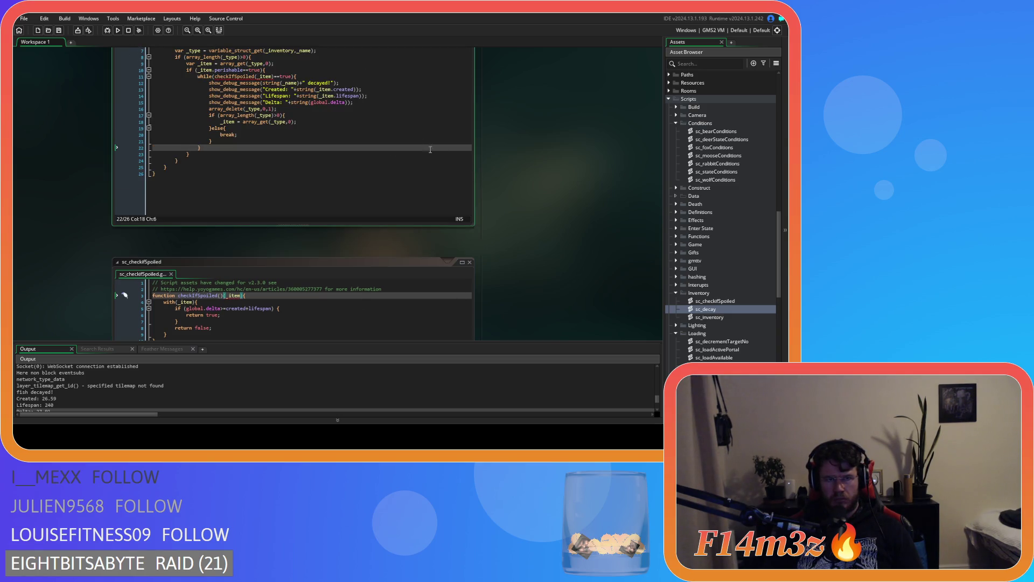
left_click(224, 295)
key("BackSpace")
key("BackSpace")
key("BackSpace")
left_click(305, 292)
key("ctrl+s")
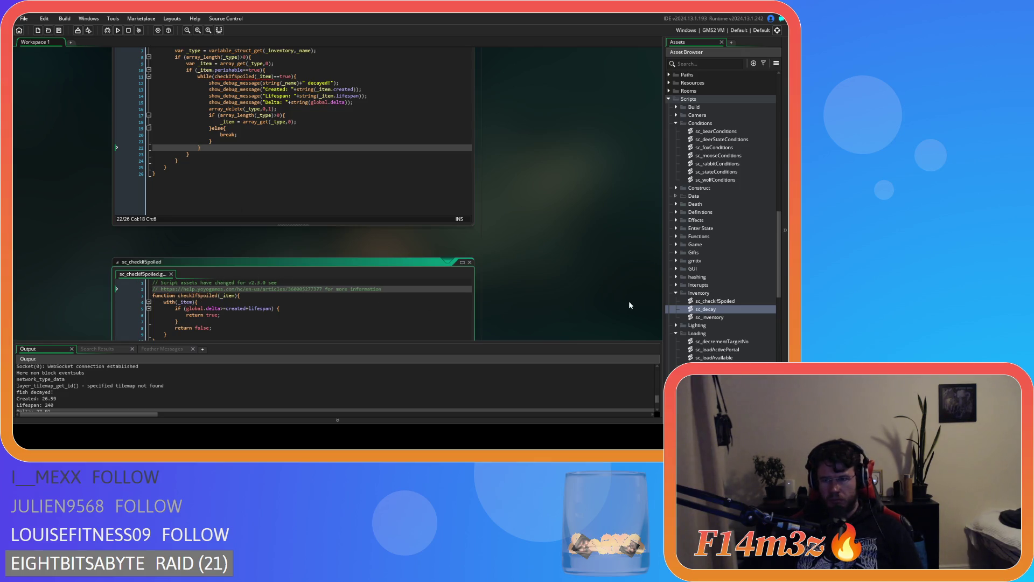
Build and run the game with F5 to test the decay change.
left_click(724, 301)
key("Escape")
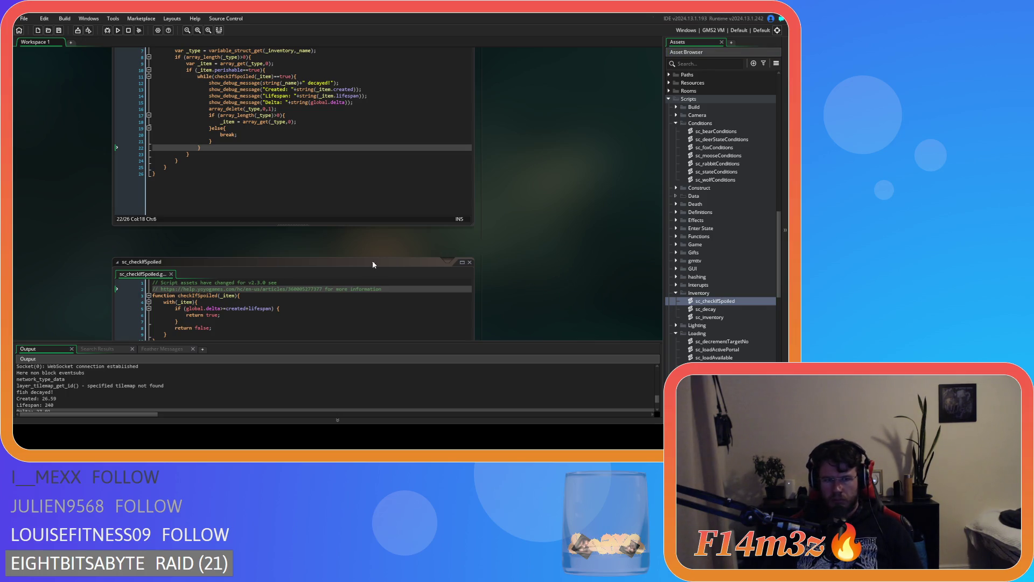
left_click(345, 154)
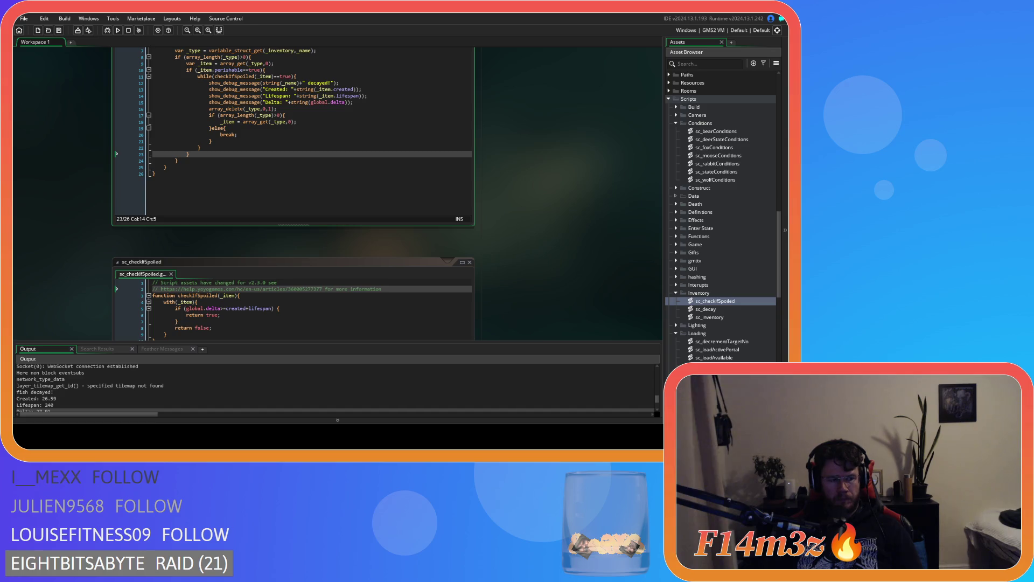
left_click(268, 173)
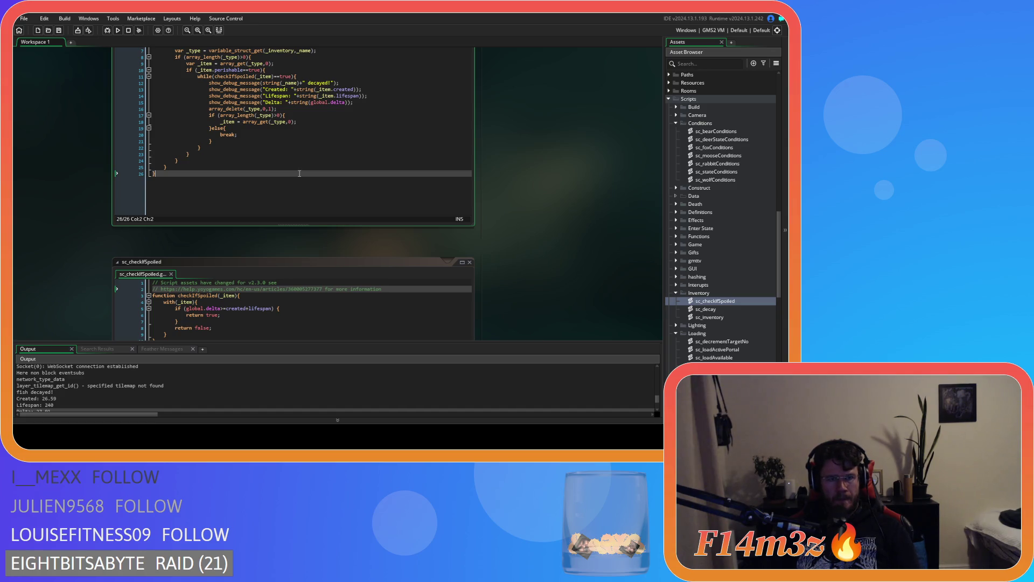
key("F5")
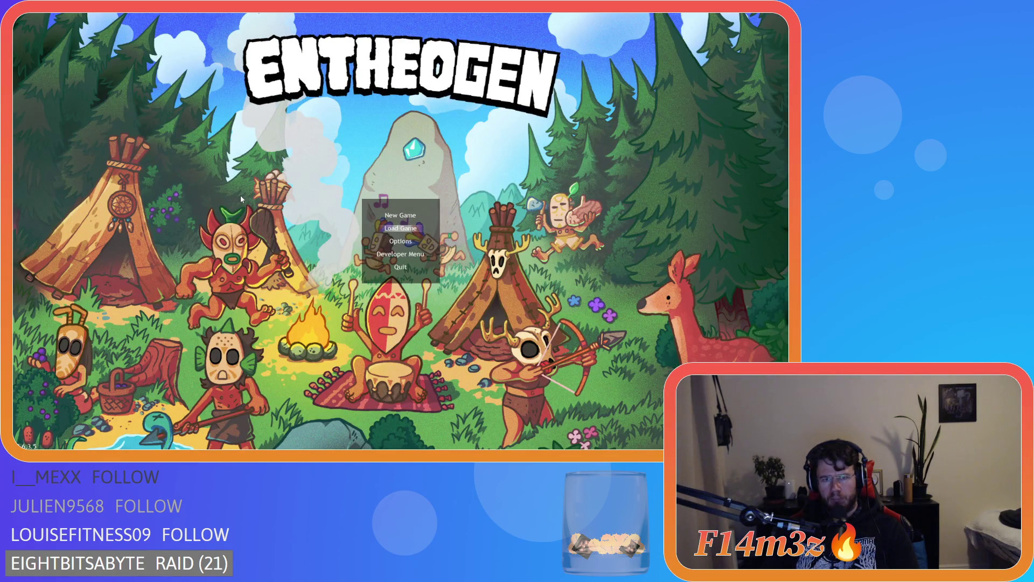
Quickload the save, note Fish, Fur and Meat all at 0, then quit and close the game.
key("Return")
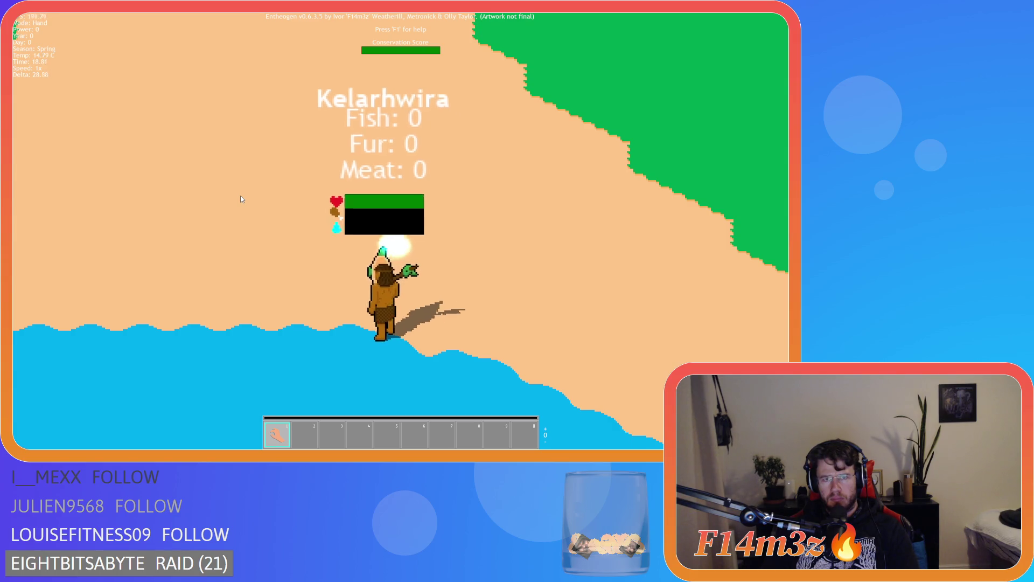
key("Escape")
key("y")
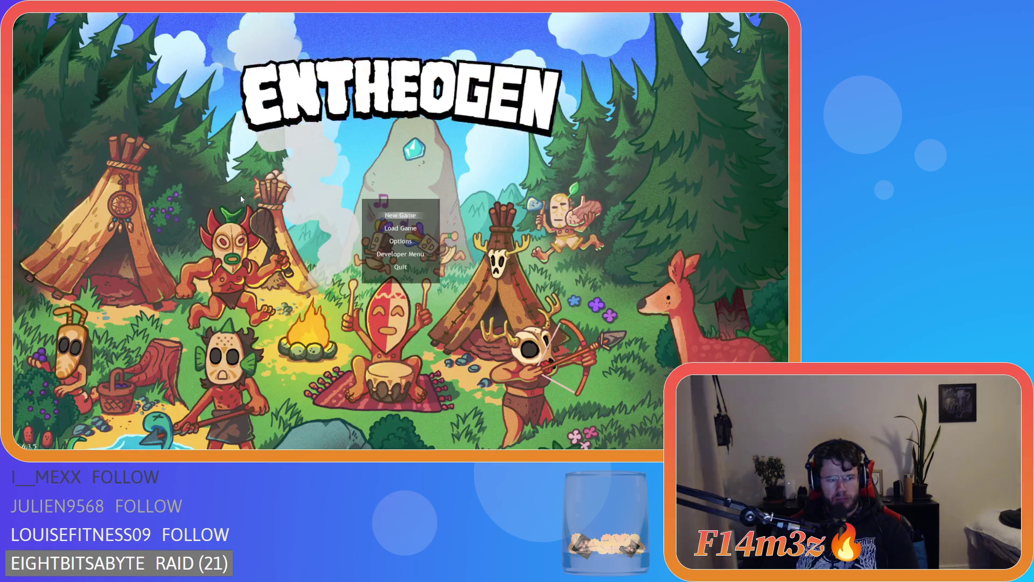
key("alt+F4")
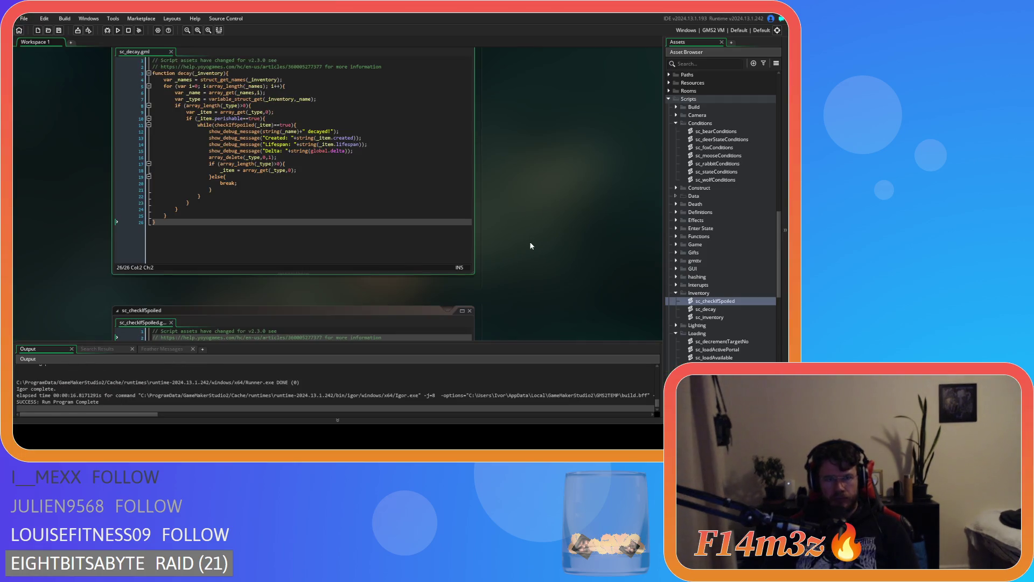
scroll(531, 246, "down", 3)
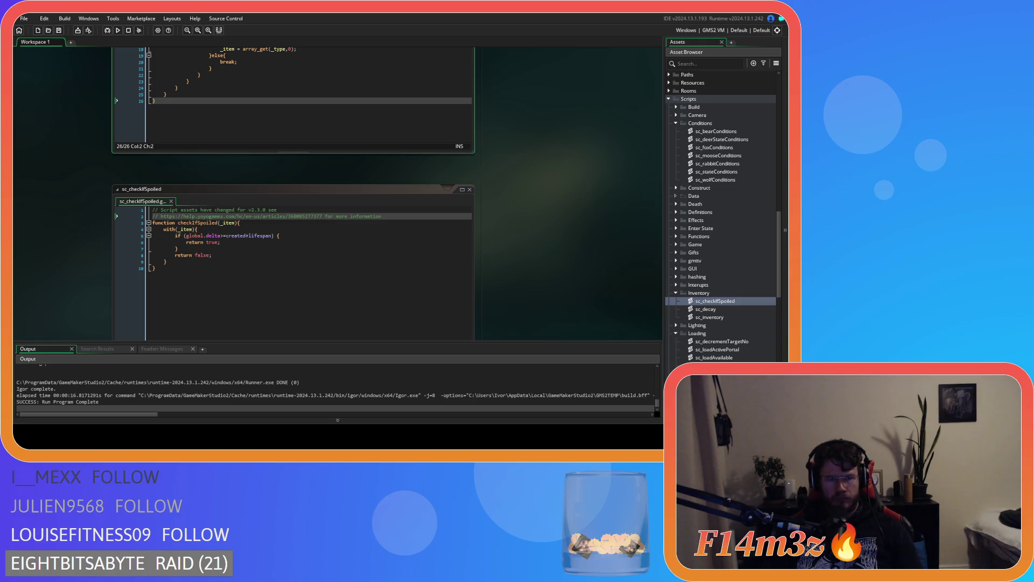
scroll(531, 246, "up", 4)
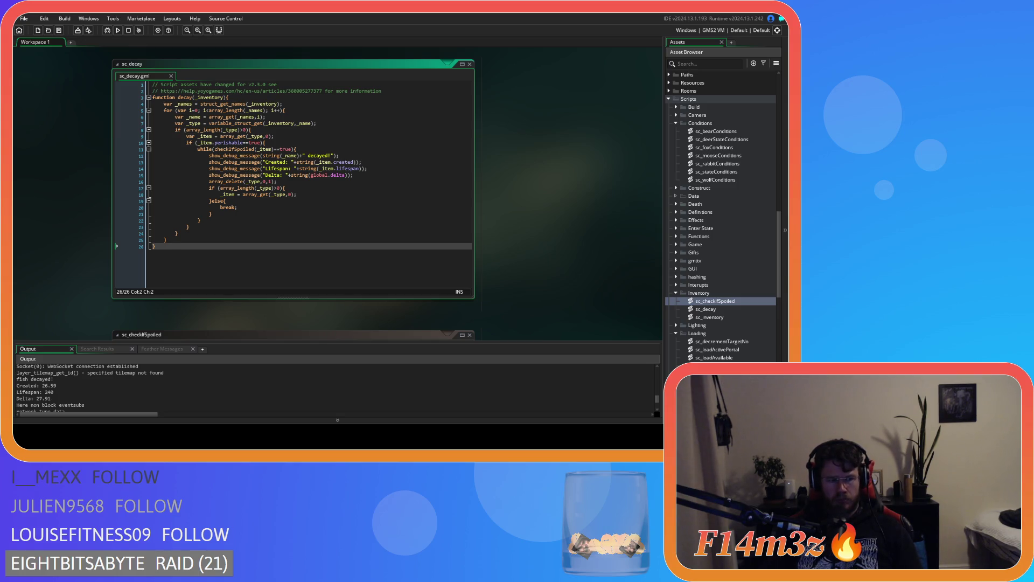
left_click(319, 162)
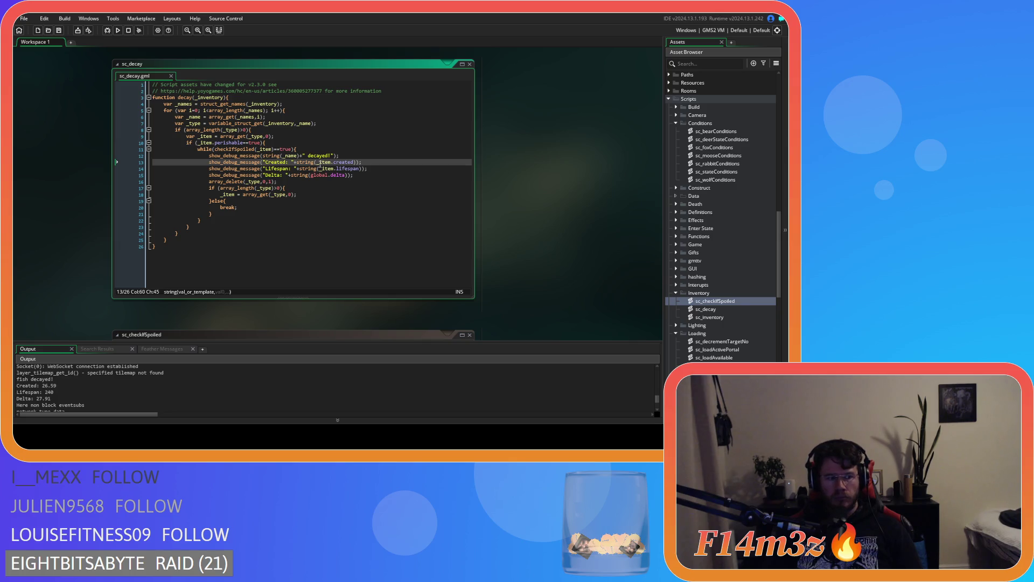
Rewrite sc_decay's while condition as _item.checkIfSpoiled() and paste the method into sc_inventory's Item constructor.
key("Up")
key("Up")
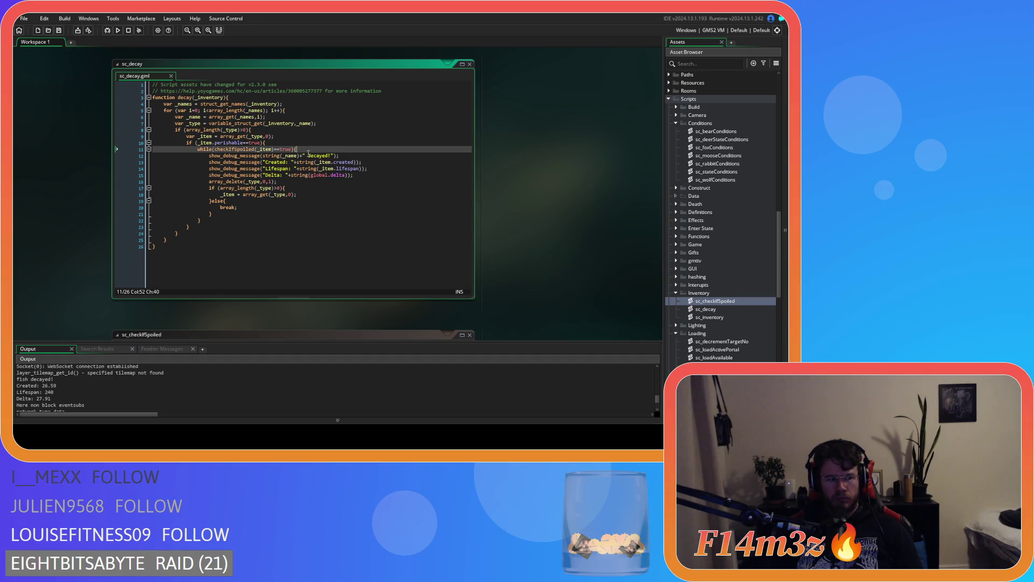
double_click(288, 150)
key("ctrl+x")
left_click(214, 149)
type(".")
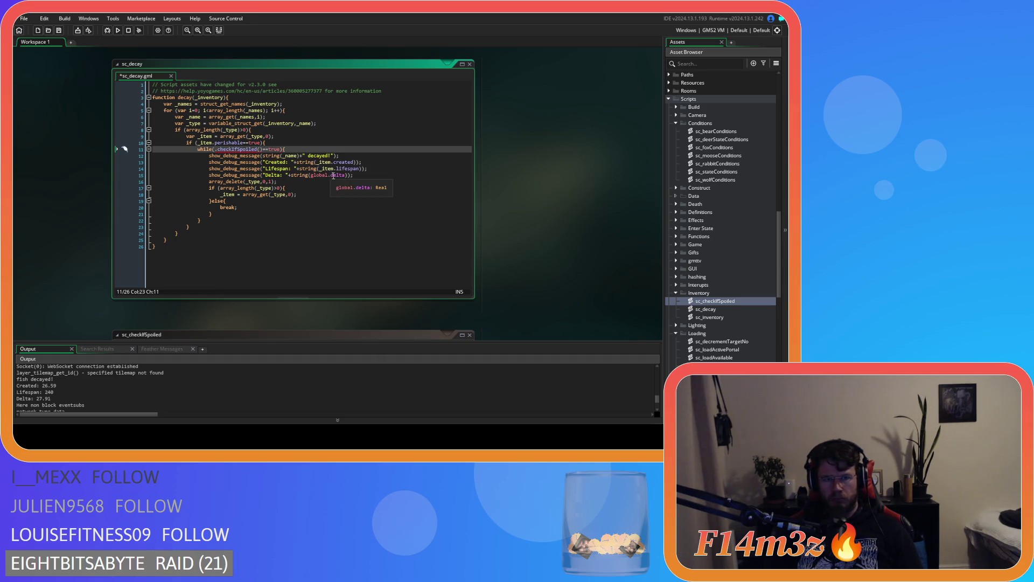
key("ctrl+v")
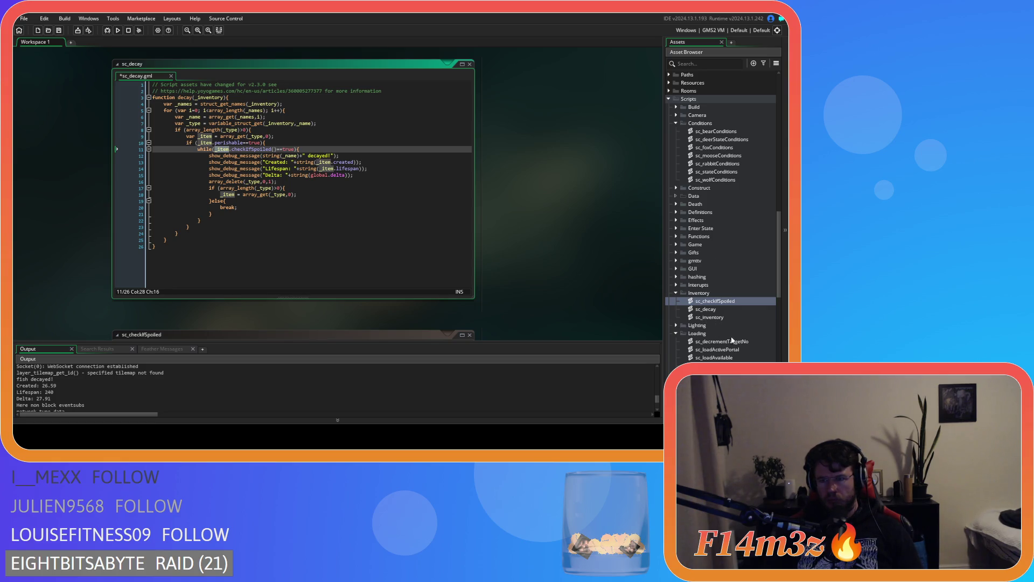
double_click(725, 316)
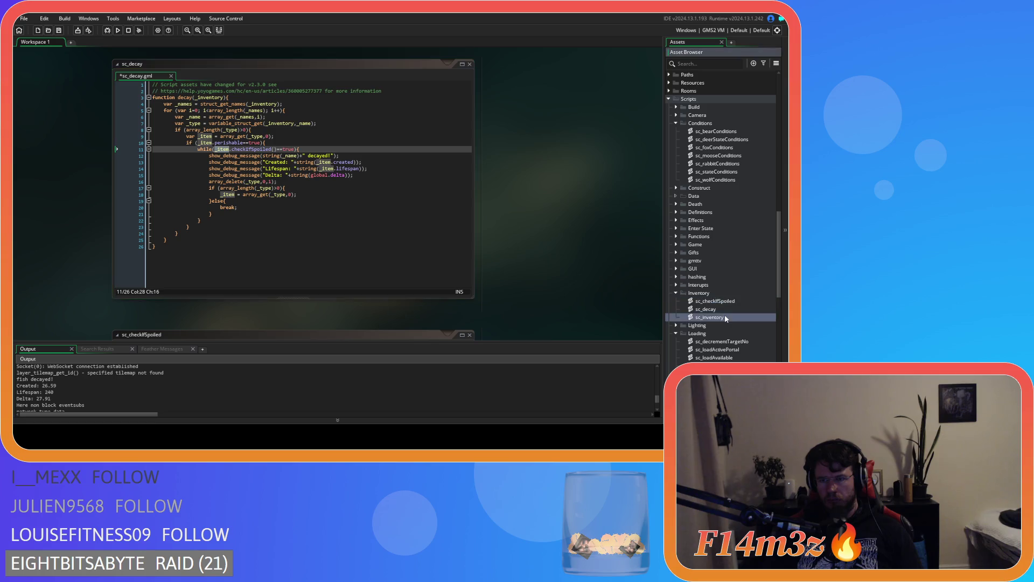
key("ctrl+v")
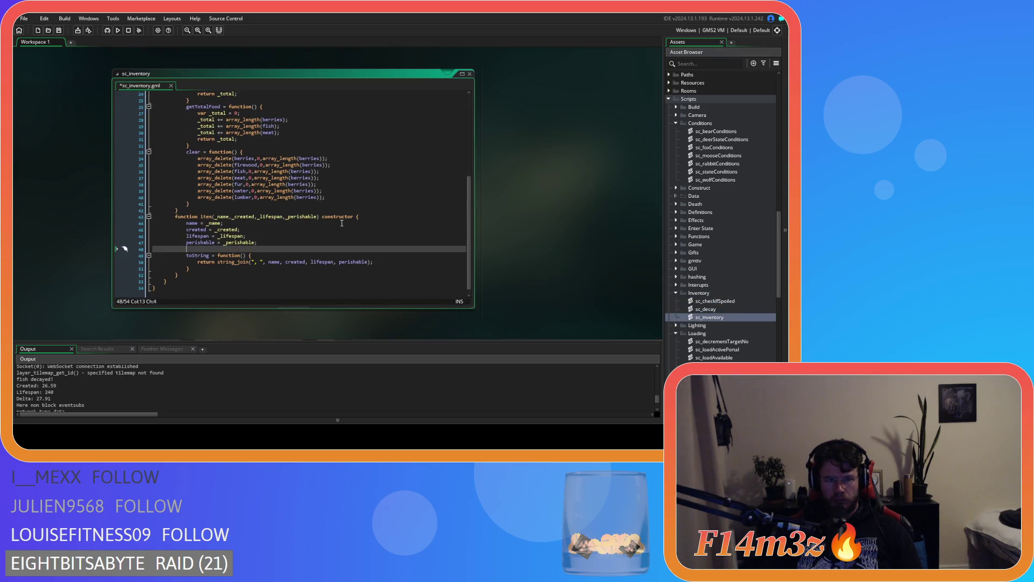
Save sc_inventory with the checkIfSpoiled method's return true and return false lines in place.
key("ctrl+s")
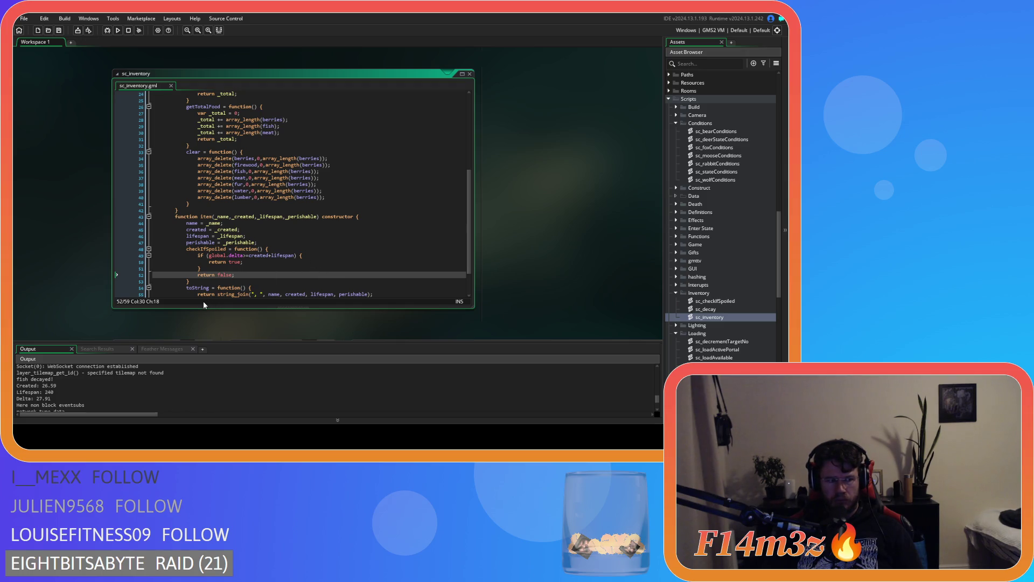
left_click(345, 264)
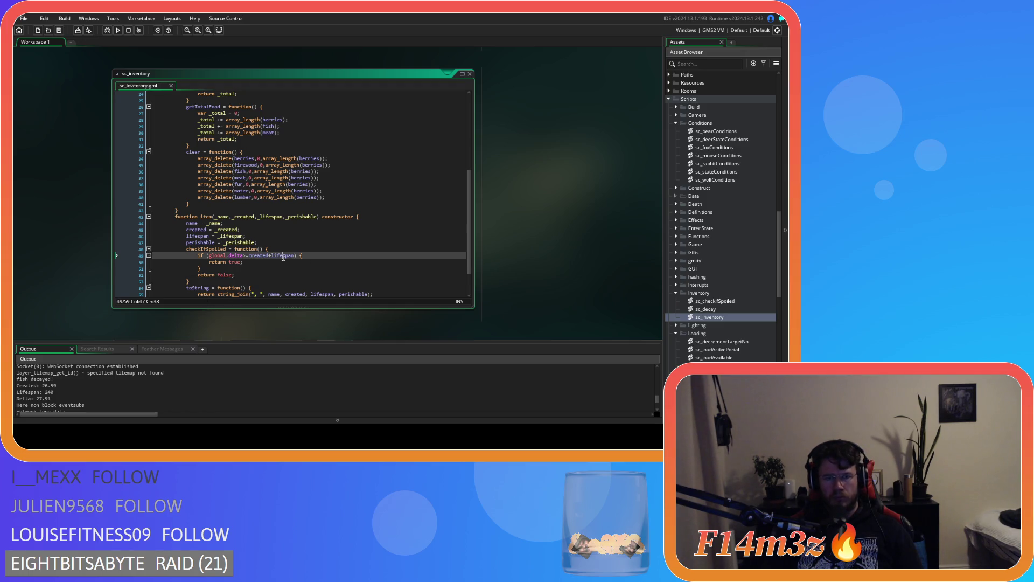
left_click(345, 275)
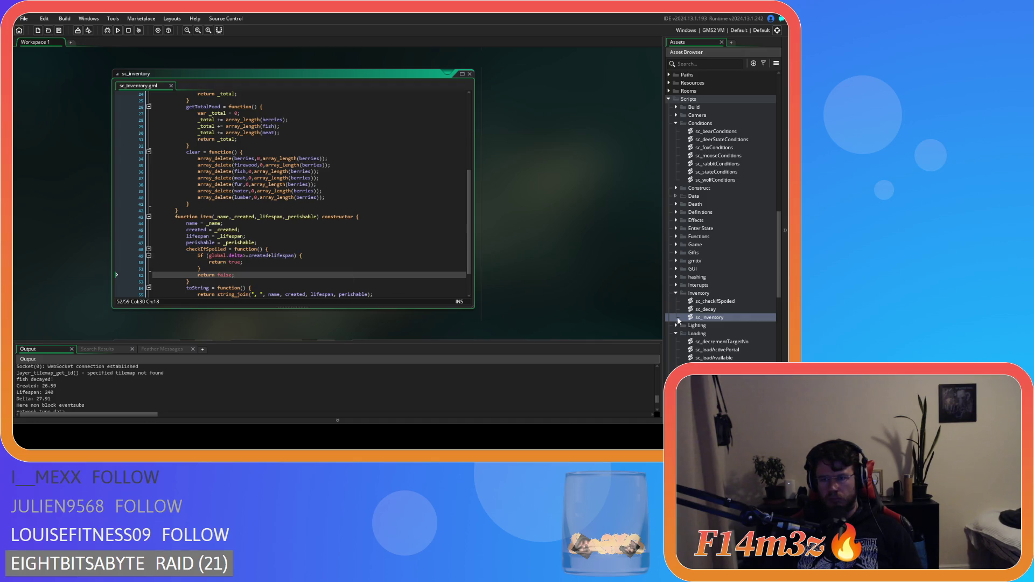
Reopen the sc_decay script with the caret on line 22.
double_click(727, 309)
left_click(374, 232)
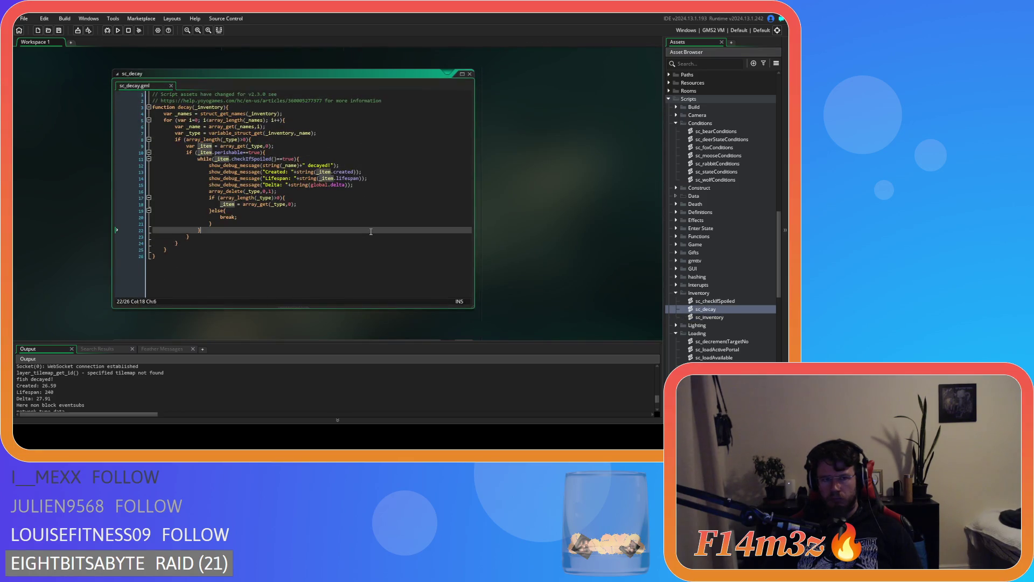
scroll(554, 274, "up", 10)
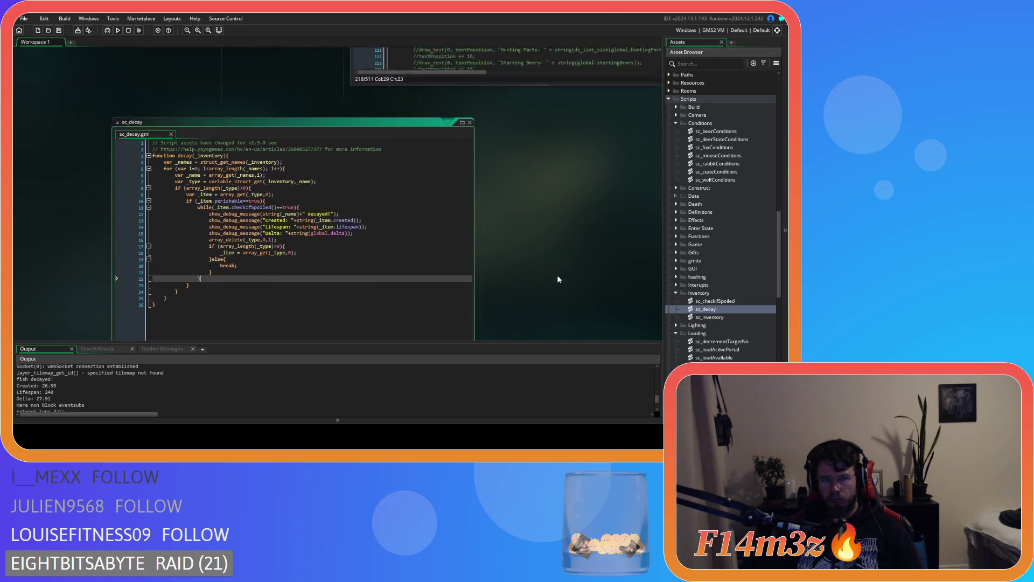
scroll(335, 277, "down", 10)
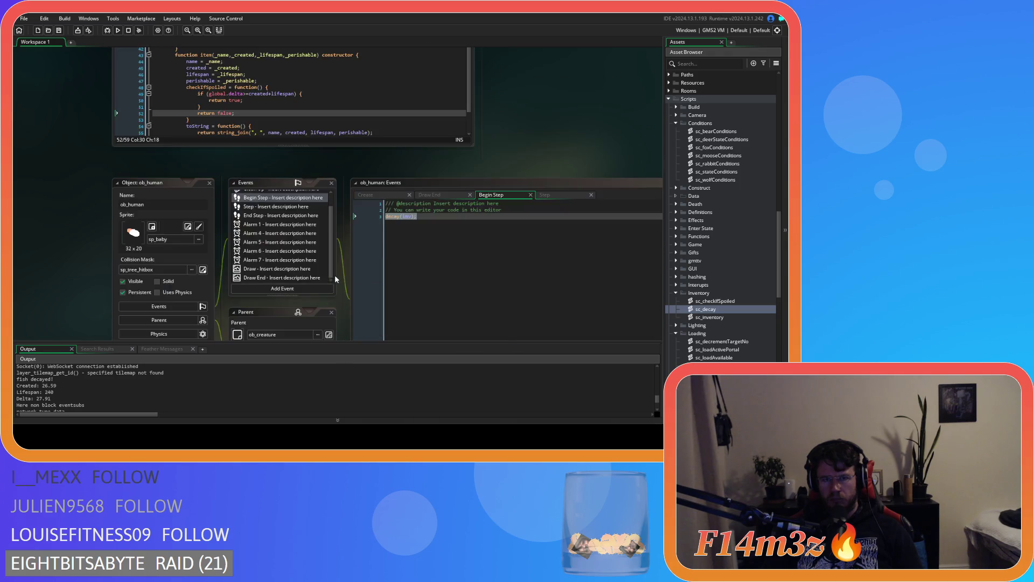
Review the object and load scripts, then return to the sc_decay spoilage loop.
left_click(385, 232)
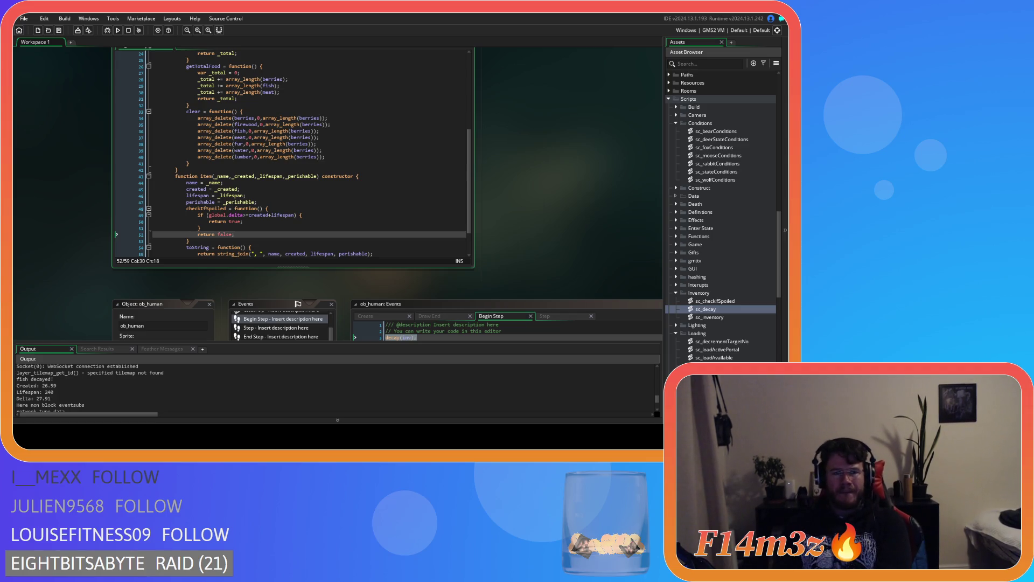
scroll(339, 194, "down", 5)
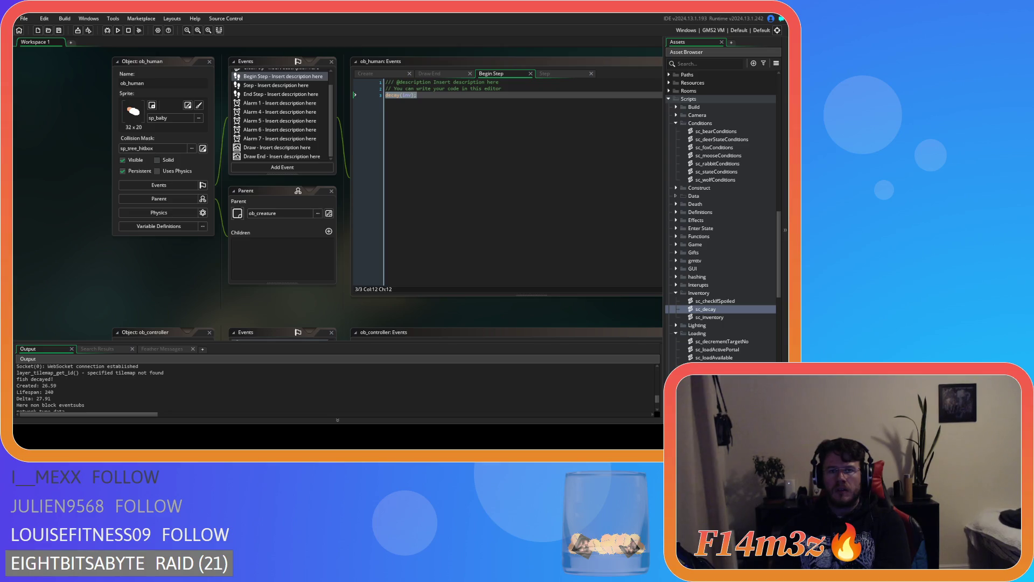
scroll(339, 194, "up", 3)
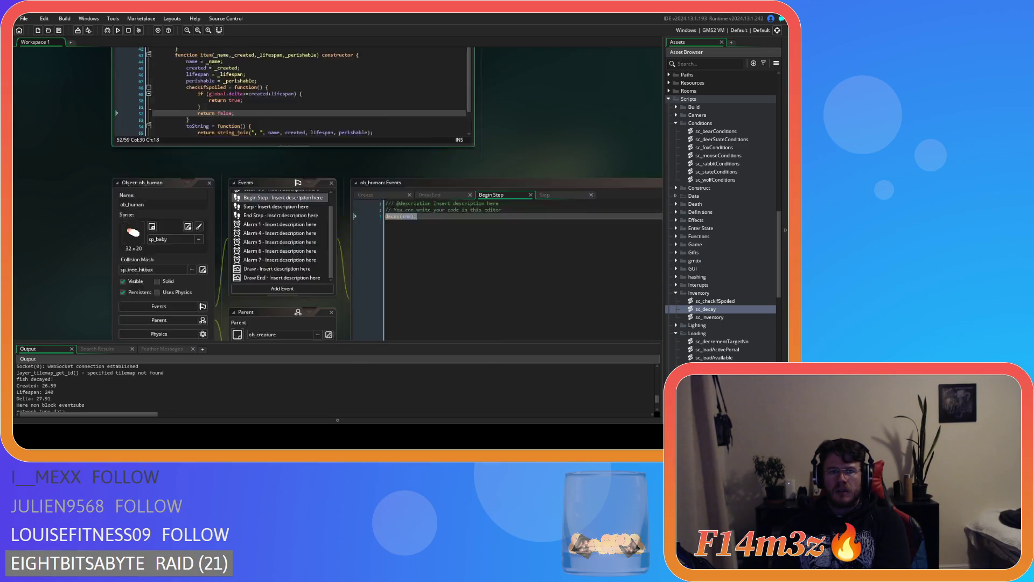
scroll(338, 194, "down", 10)
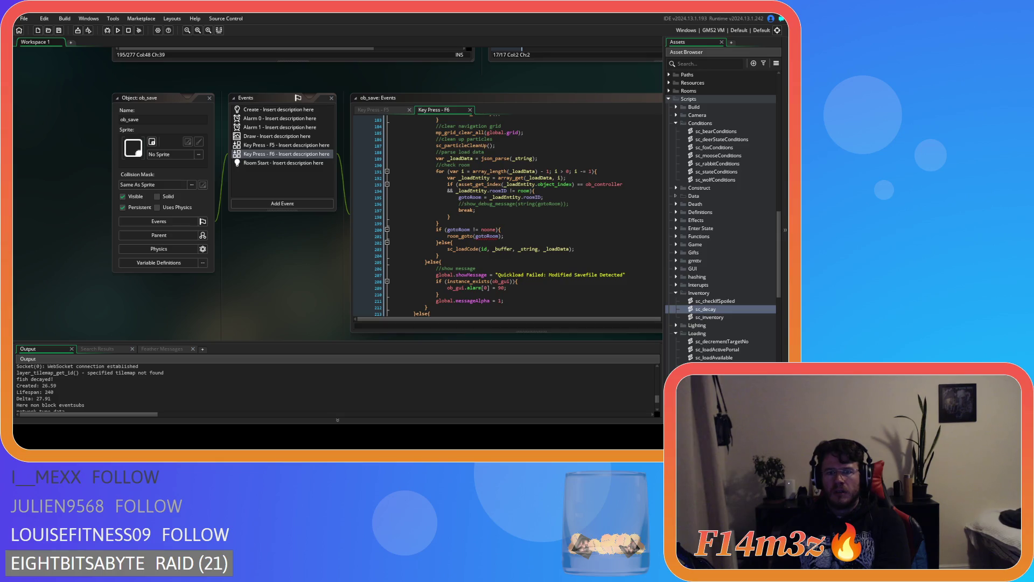
scroll(339, 194, "up", 5)
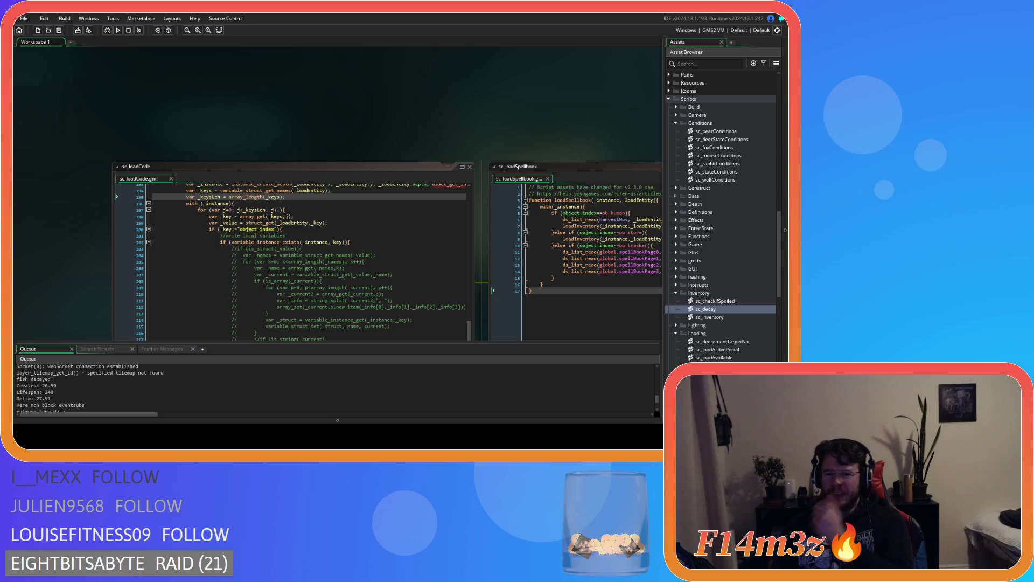
double_click(728, 310)
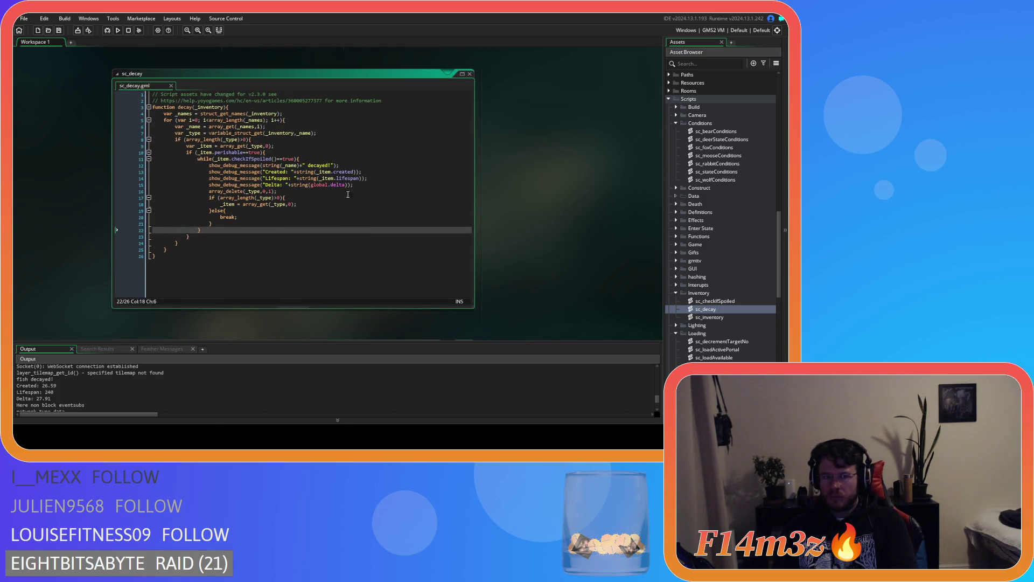
Add a breakpoint on line 11 of sc_decay and run the game.
left_click(133, 159)
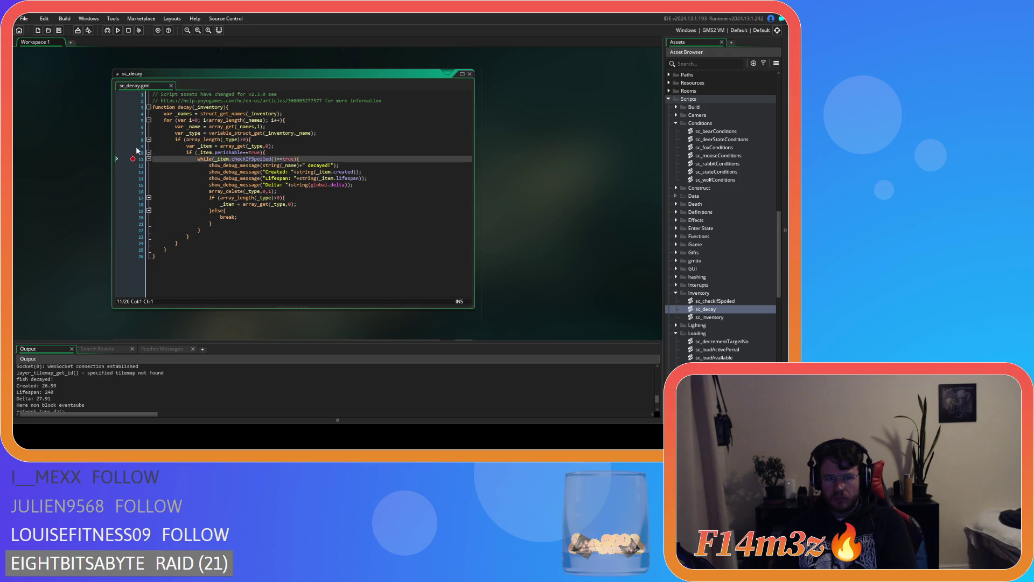
left_click(107, 30)
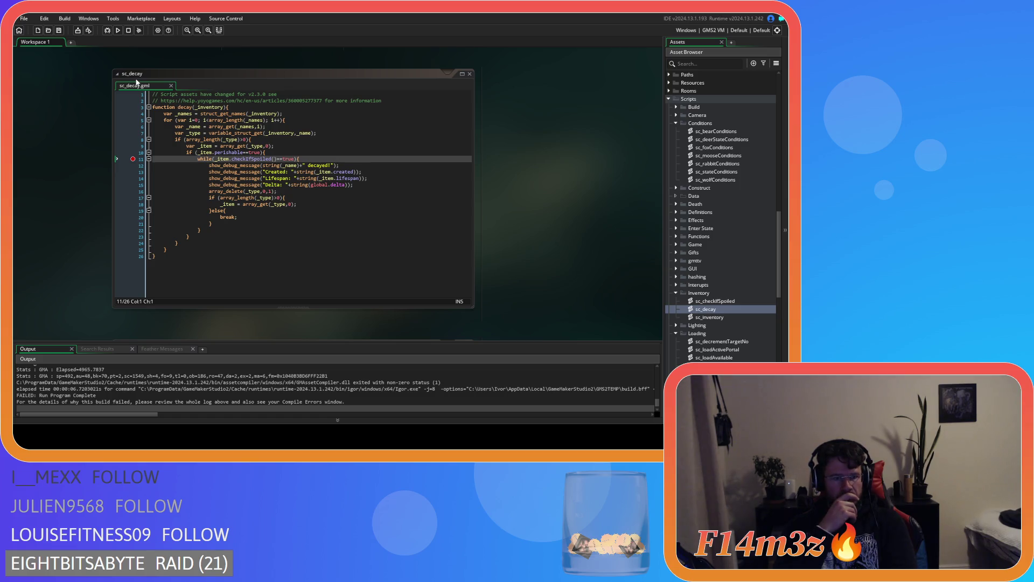
key("F5")
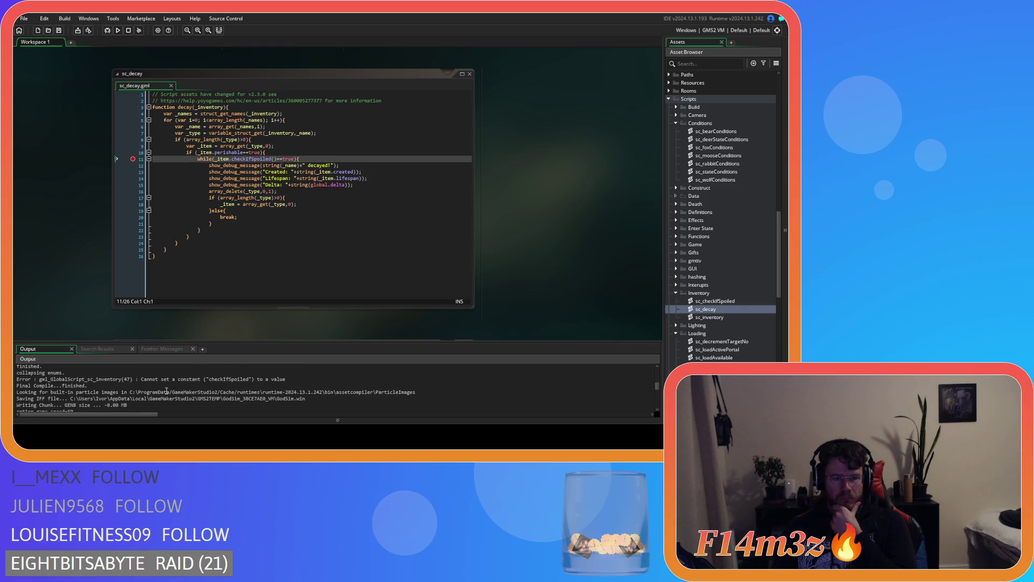
After the 'cannot set constant checkIfSpoiled' build error, delete the sc_checkIfSpoiled script.
left_click(164, 381)
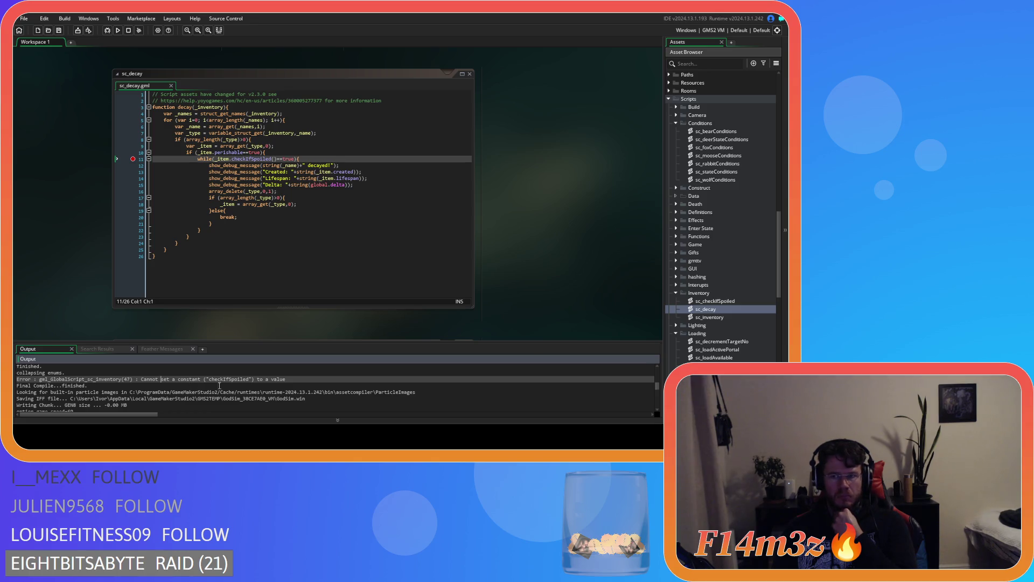
left_click(711, 302)
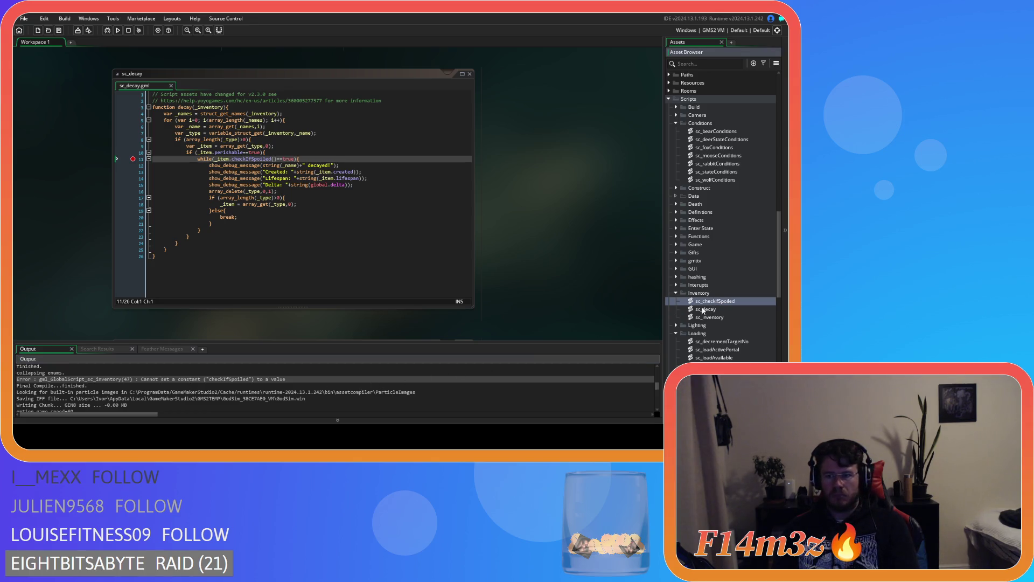
key("Delete")
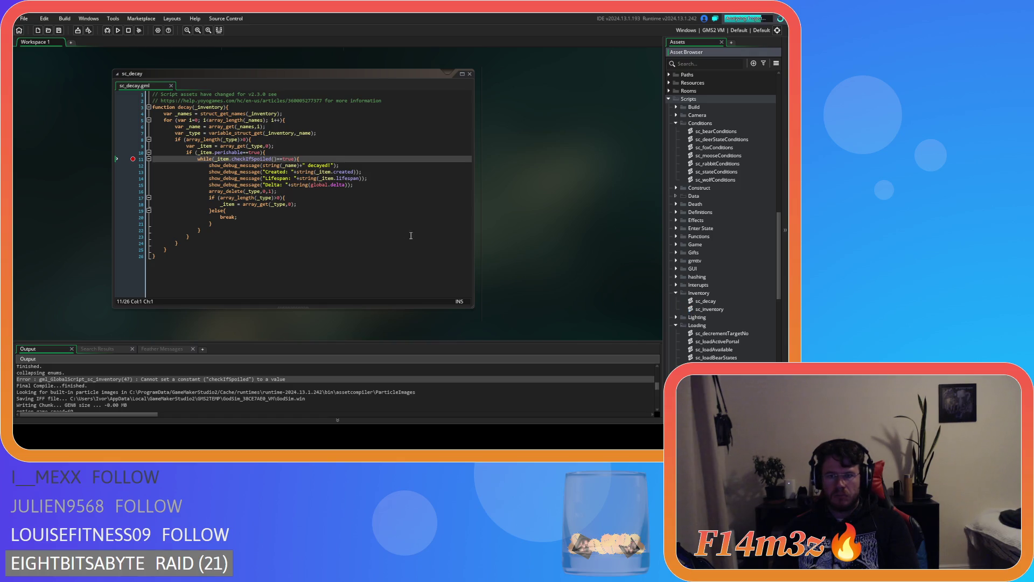
Debug-run Entheogen, move the title menu to Load Game, then close the game and debugger.
left_click(118, 30)
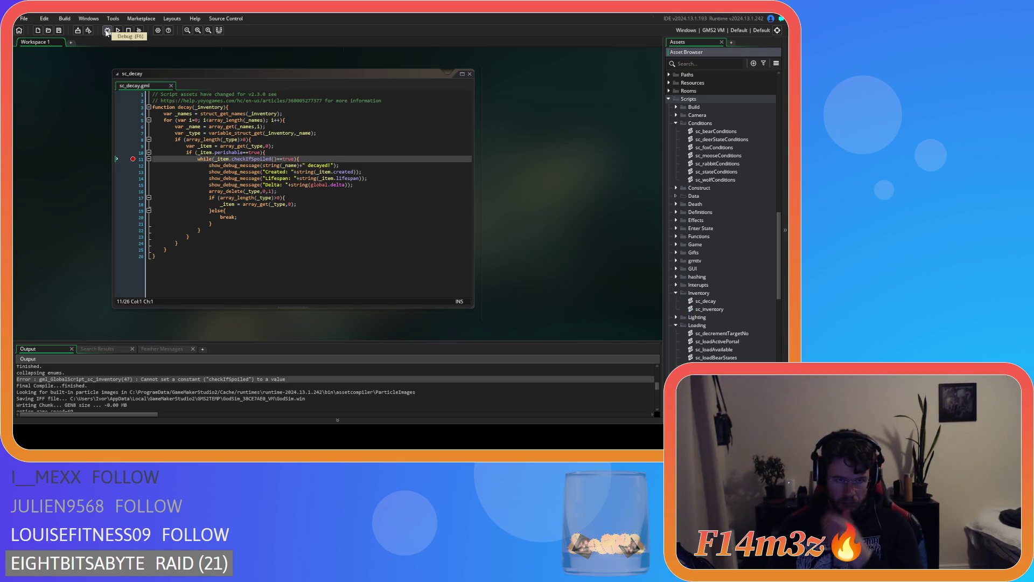
left_click(106, 30)
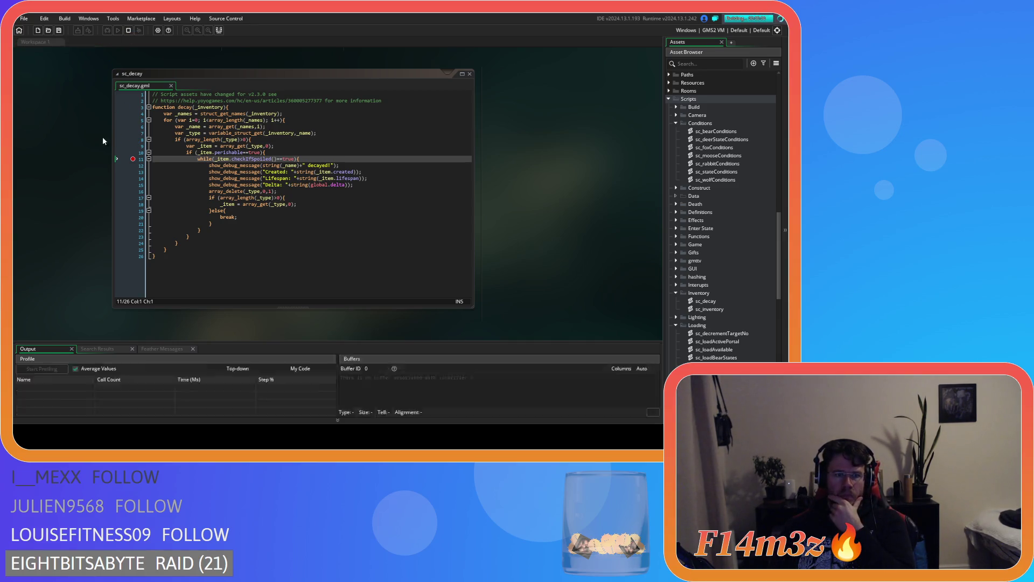
key("Down")
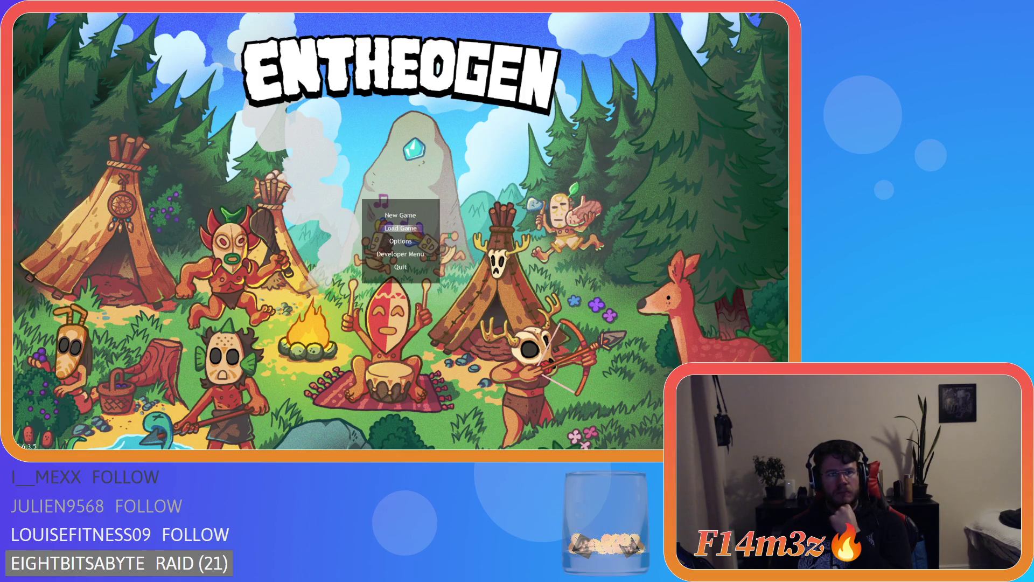
key("alt+F4")
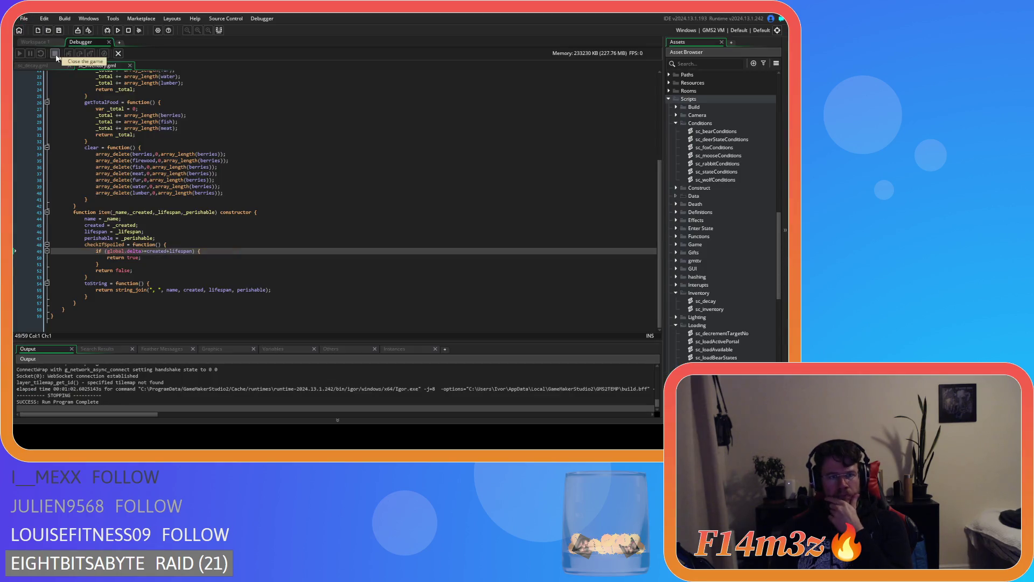
left_click(110, 43)
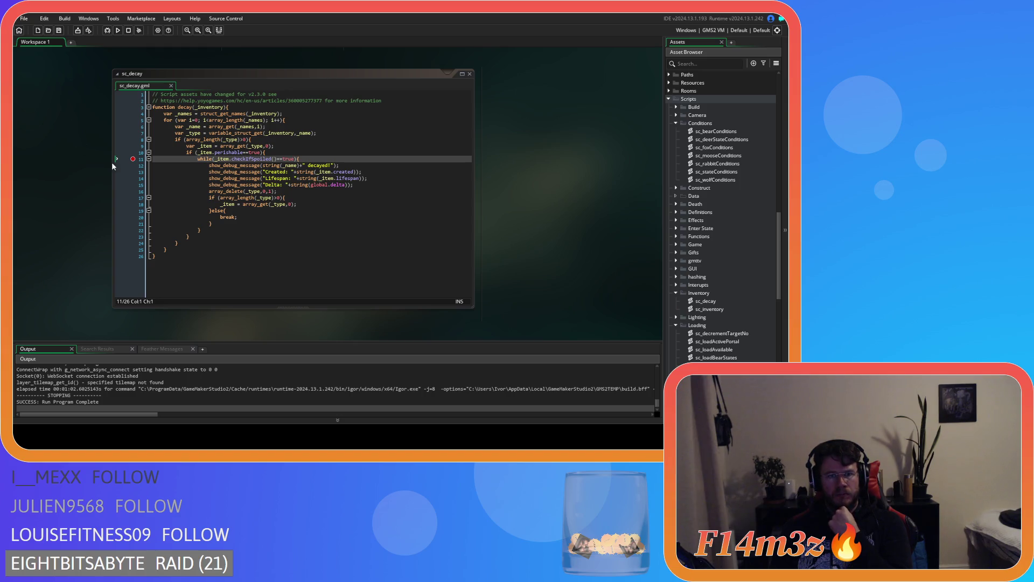
Remove sc_decay's line 11 breakpoint and four show_debug_message lines, then save it.
left_click(132, 159)
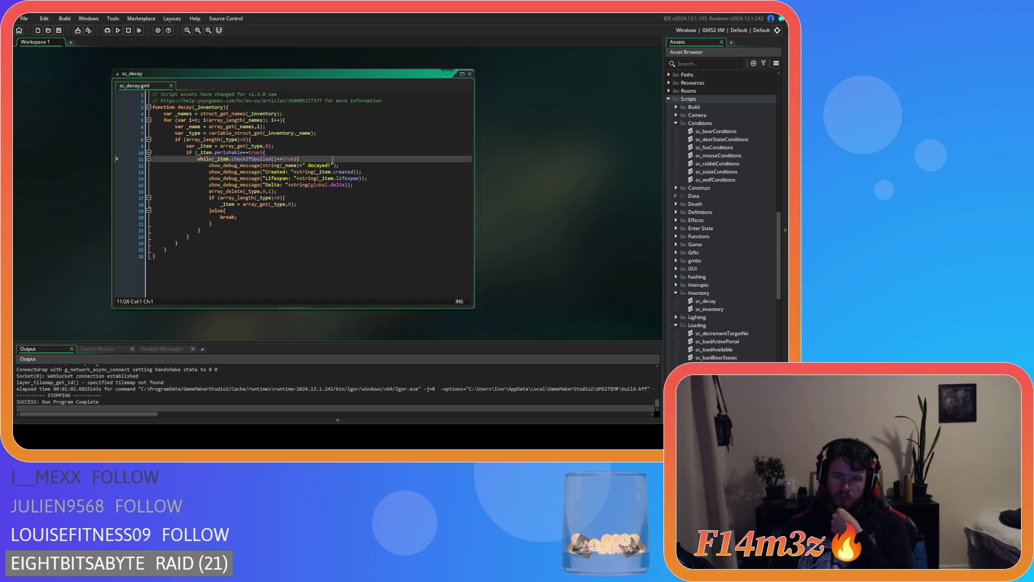
left_click_drag(369, 185, 123, 167)
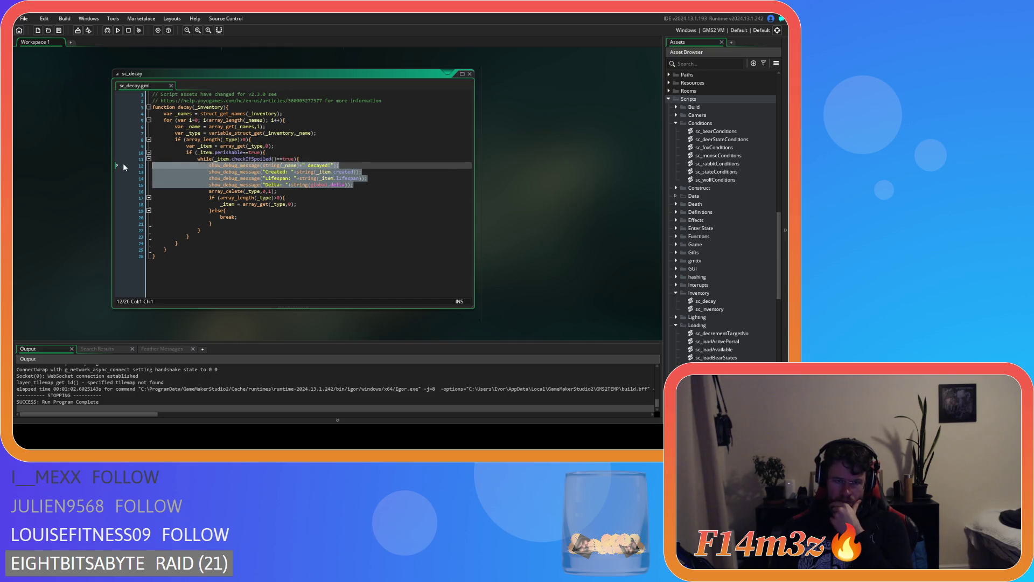
key("BackSpace")
key("BackSpace")
left_click(313, 181)
key("ctrl+s")
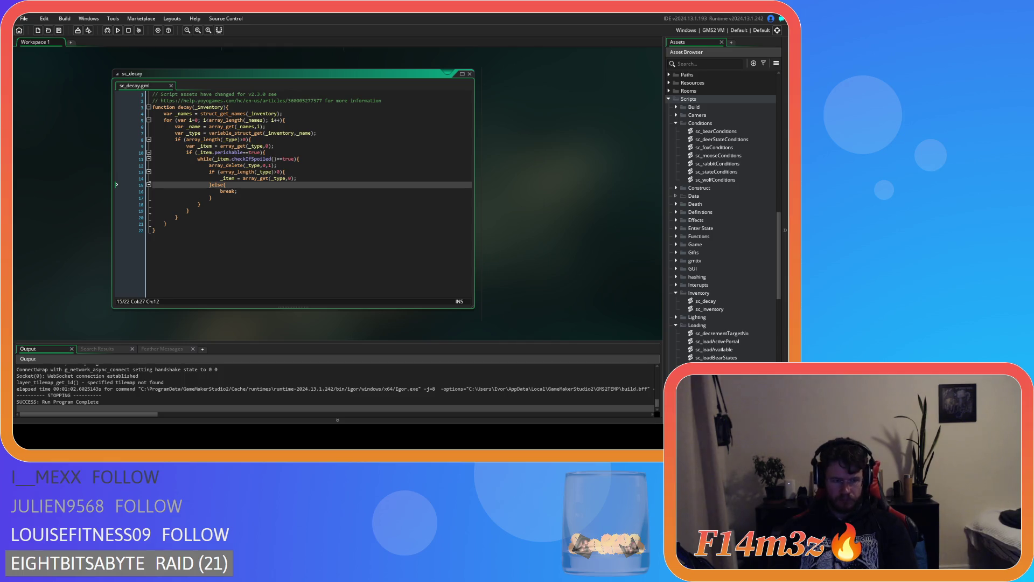
left_click(316, 241)
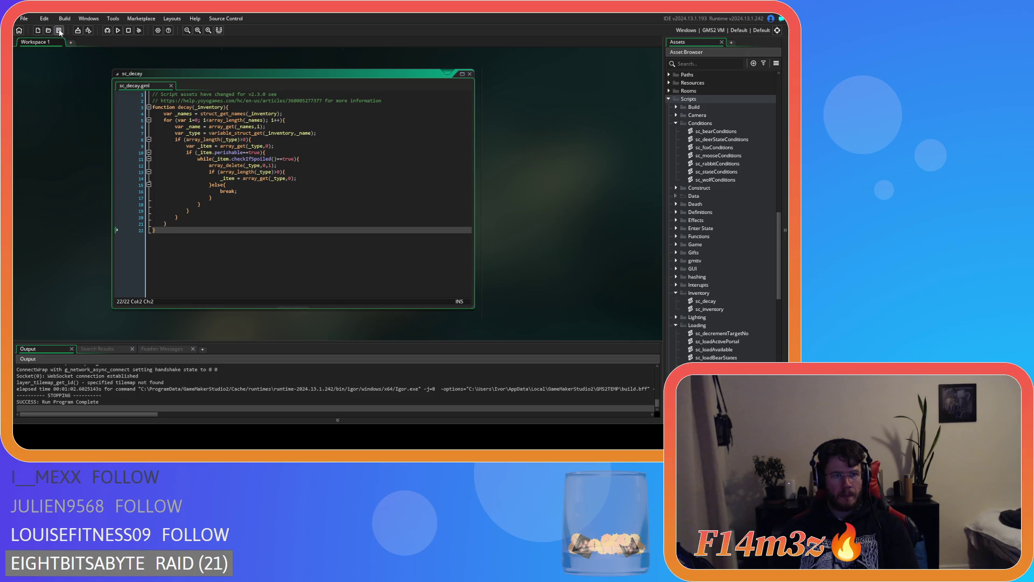
left_click(214, 204)
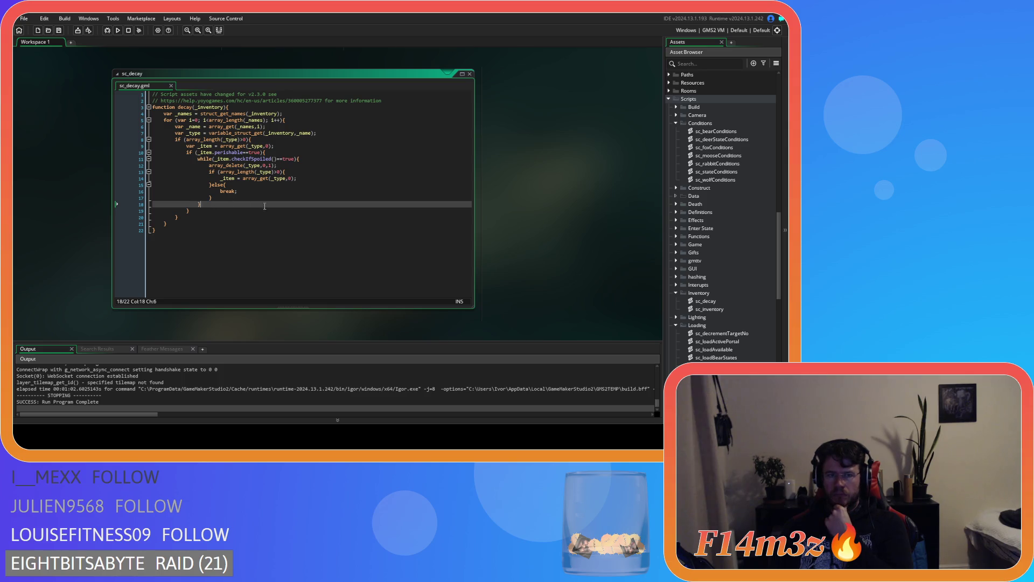
scroll(515, 211, "up", 2)
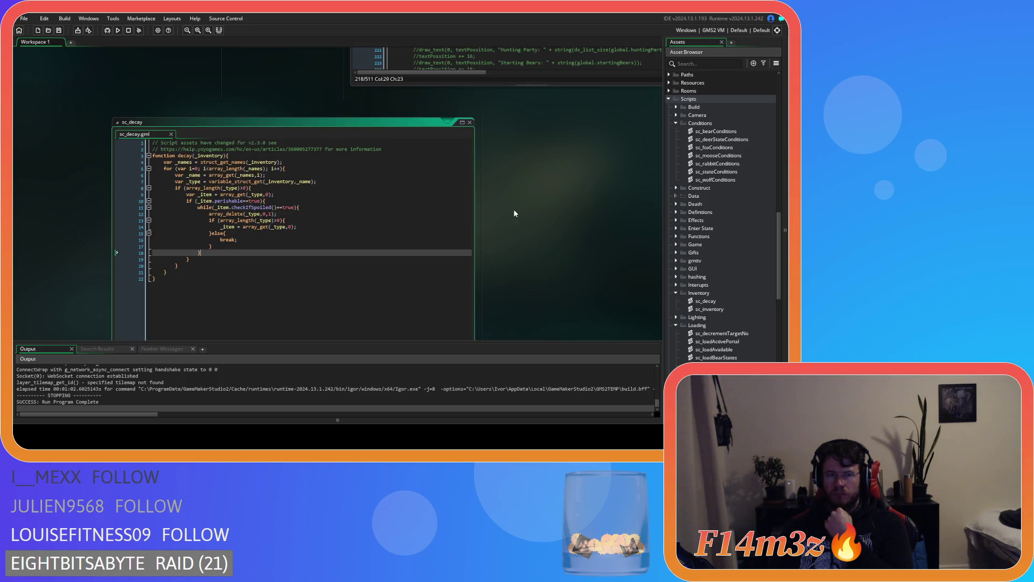
Scroll past ob_gui, ob_controller and ob_human to sc_inventory's checkIfSpoiled method near line 50.
scroll(512, 216, "up", 5)
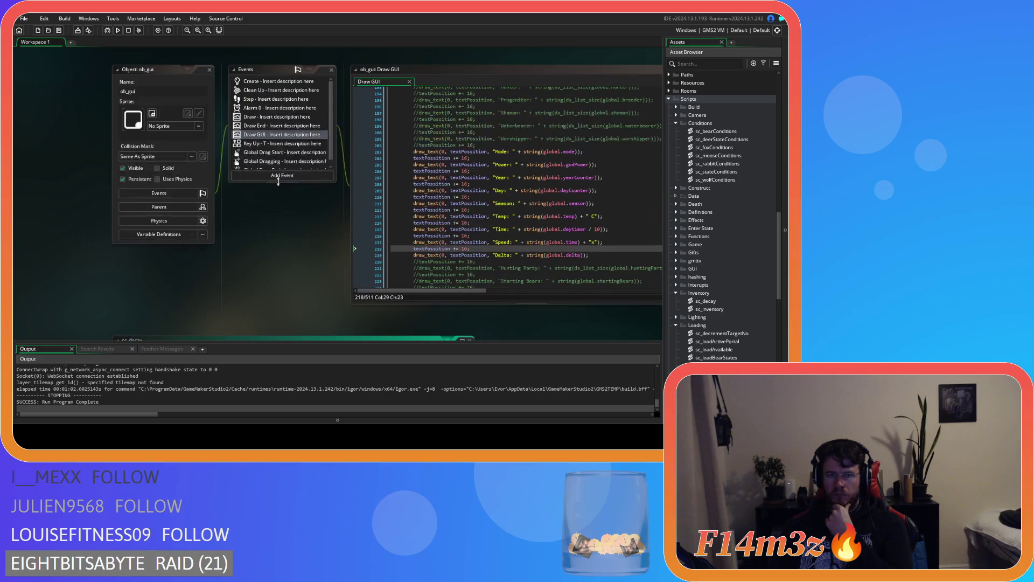
scroll(273, 220, "up", 5)
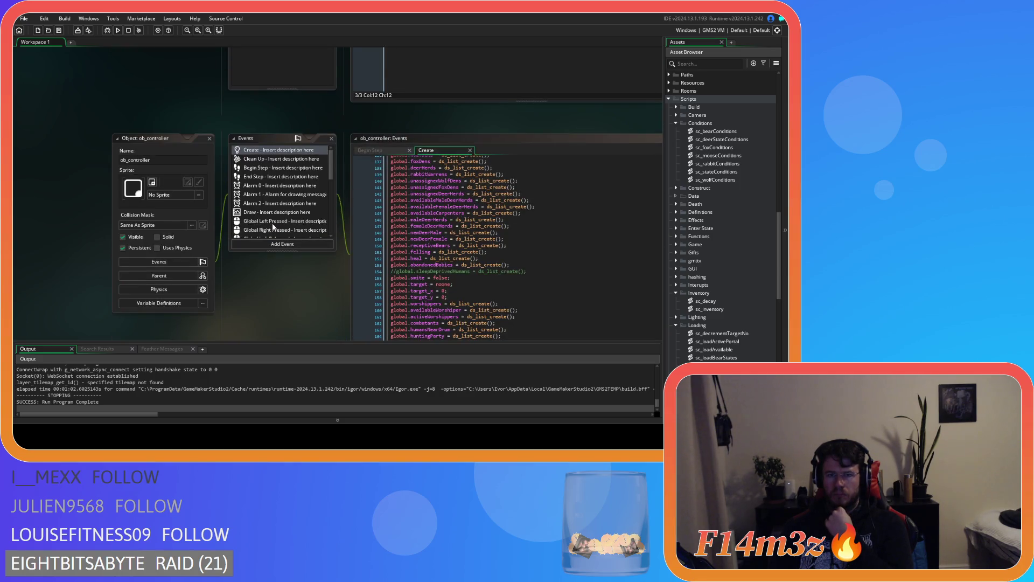
scroll(263, 187, "up", 5)
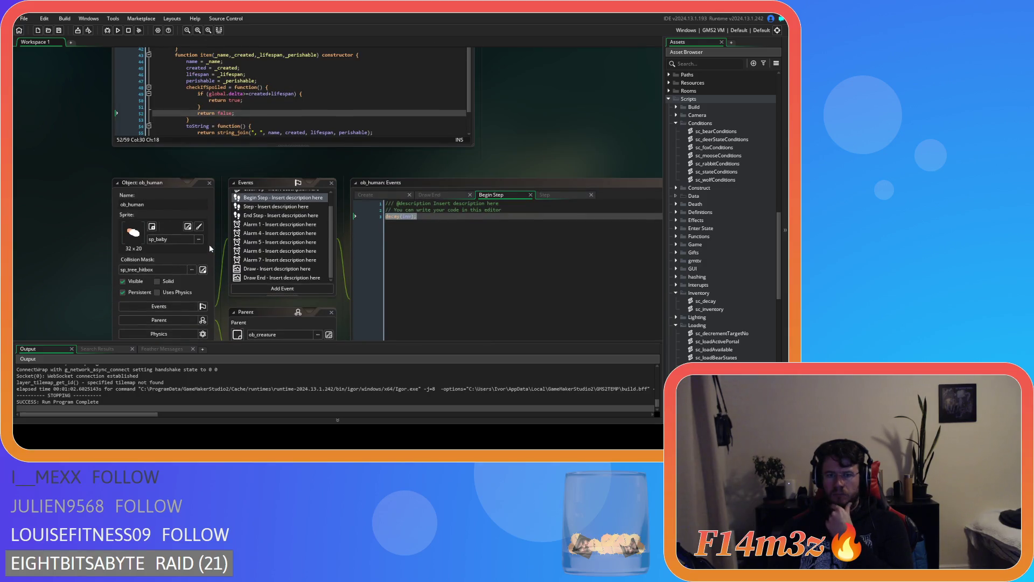
scroll(210, 246, "up", 1)
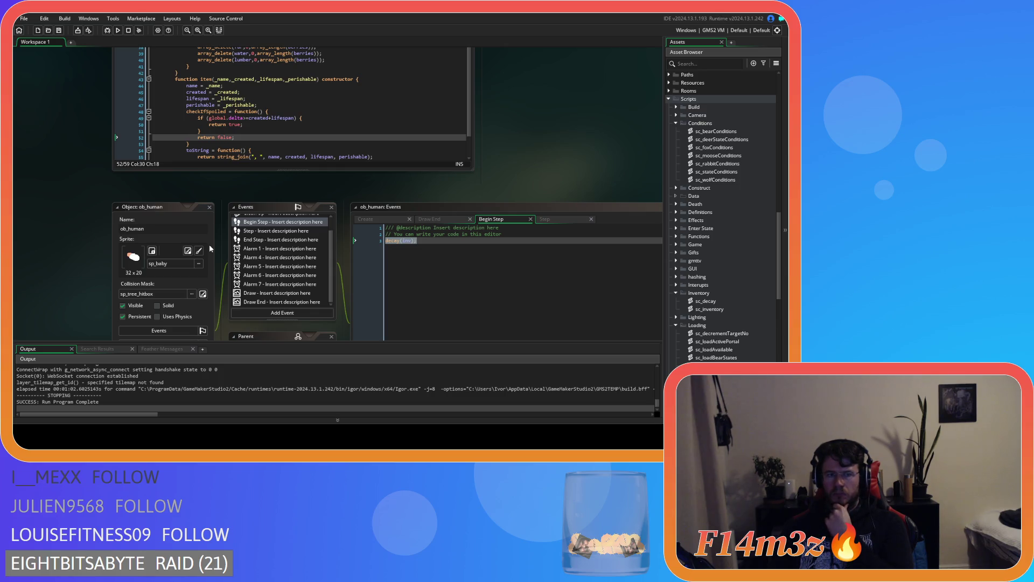
scroll(210, 249, "up", 2)
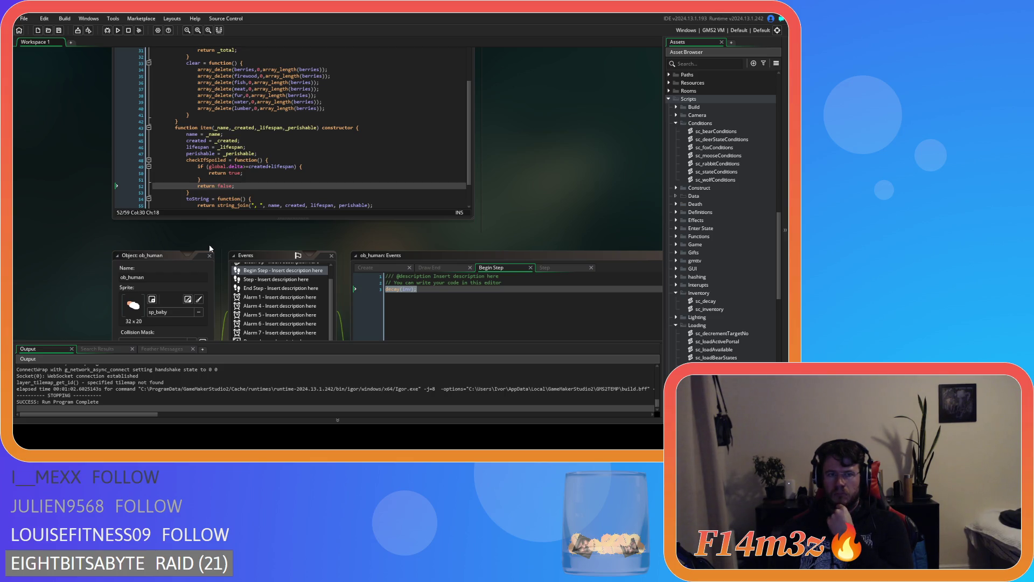
left_click(220, 173)
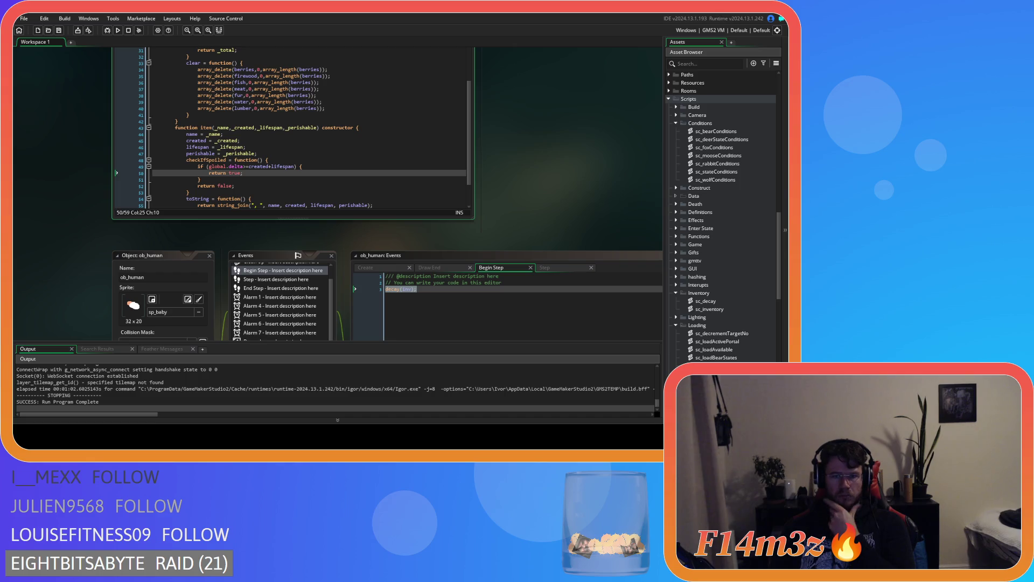
scroll(539, 162, "down", 3)
scroll(345, 194, "down", 7)
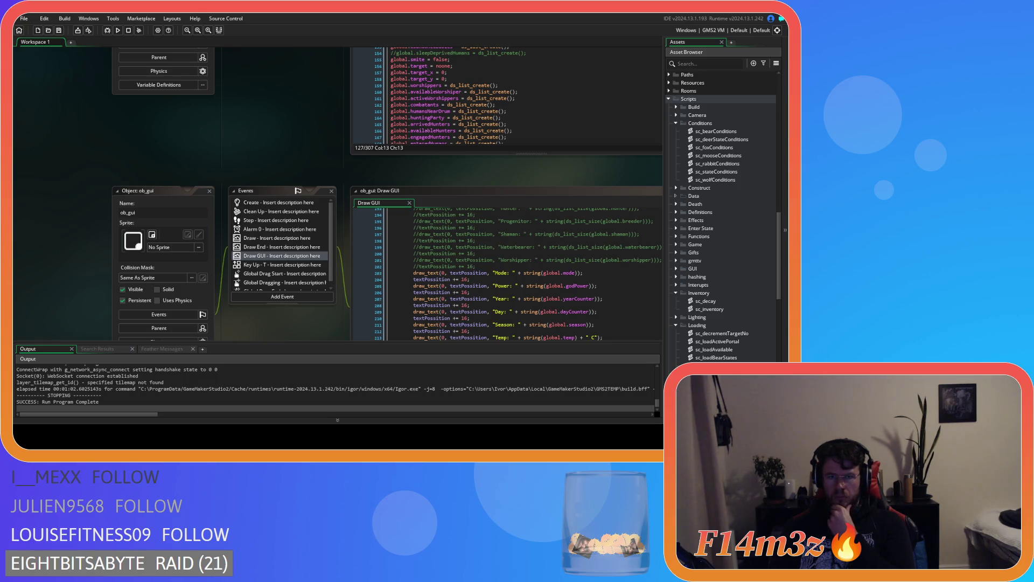
scroll(345, 194, "up", 7)
scroll(345, 194, "up", 6)
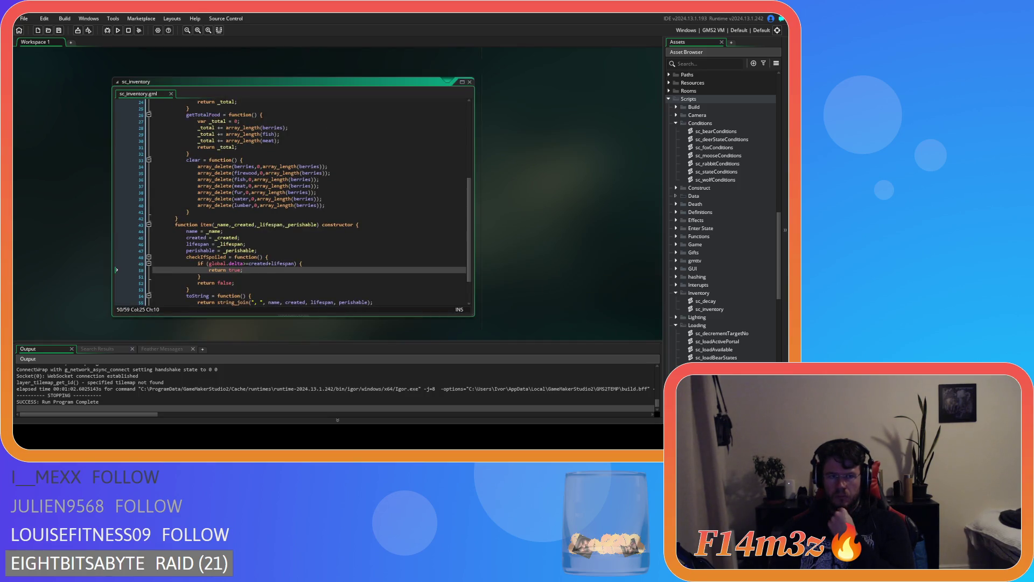
Pan the workspace past sc_loadInventory to the sc_loadSpellbook and sc_loadCode scripts.
scroll(345, 194, "up", 8)
scroll(387, 194, "up", 10)
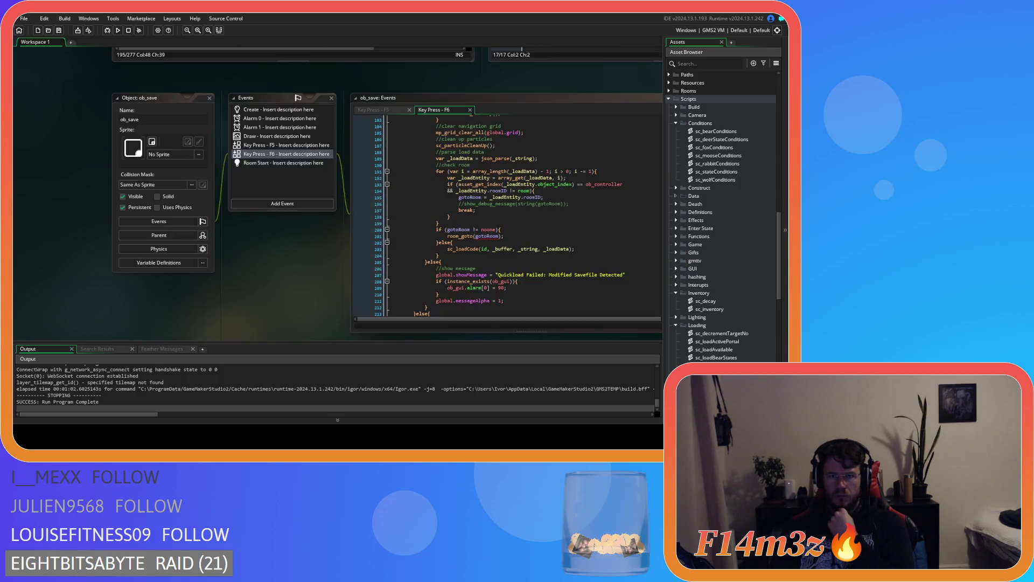
scroll(276, 103, "right", 8)
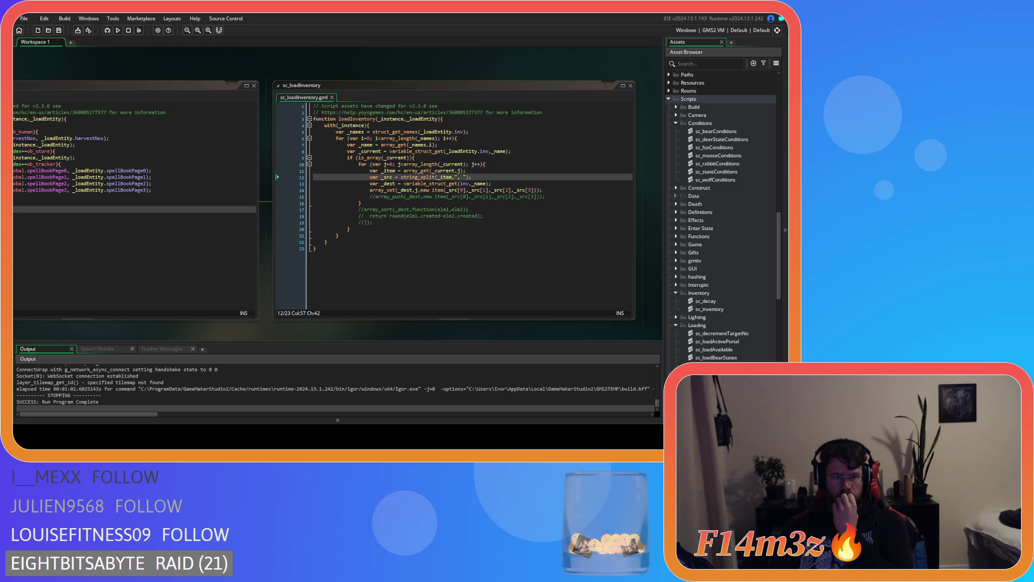
left_click_drag(97, 328, 464, 336)
Pan to sc_loadCode and scroll to its instance-variable key check.
left_click_drag(214, 332, 365, 324)
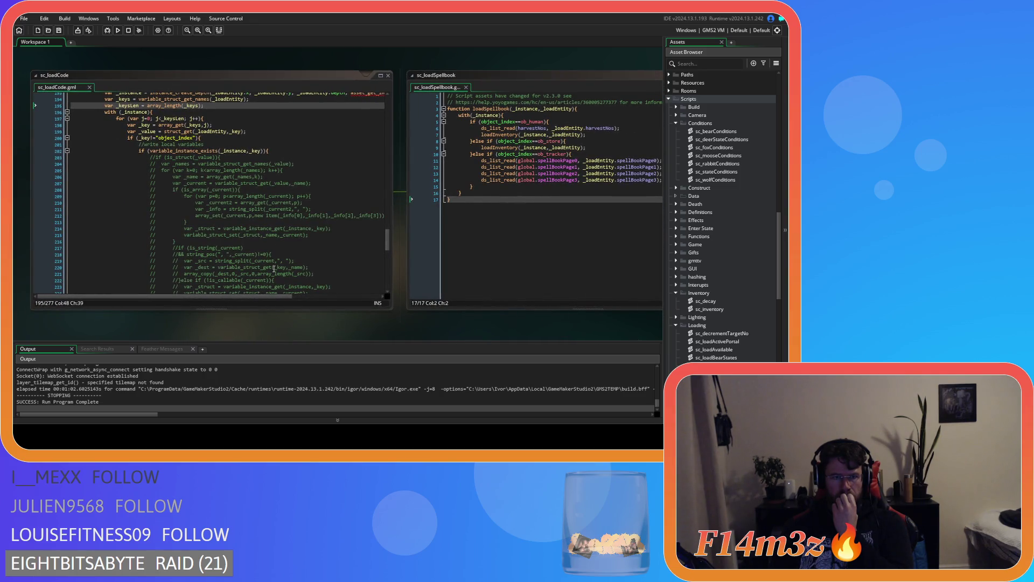
scroll(75, 189, "up", 3)
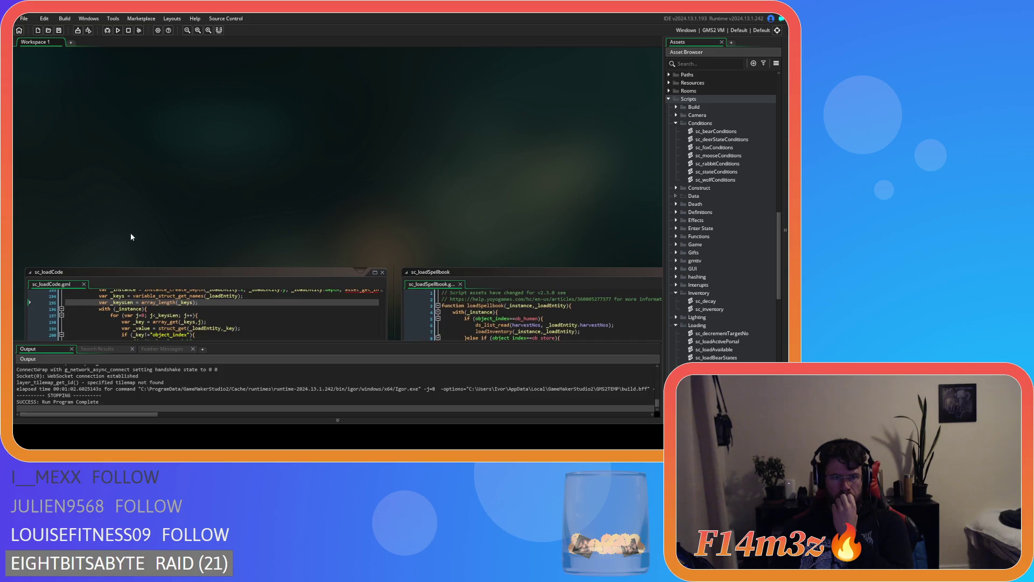
scroll(130, 231, "down", 5)
scroll(202, 275, "down", 5)
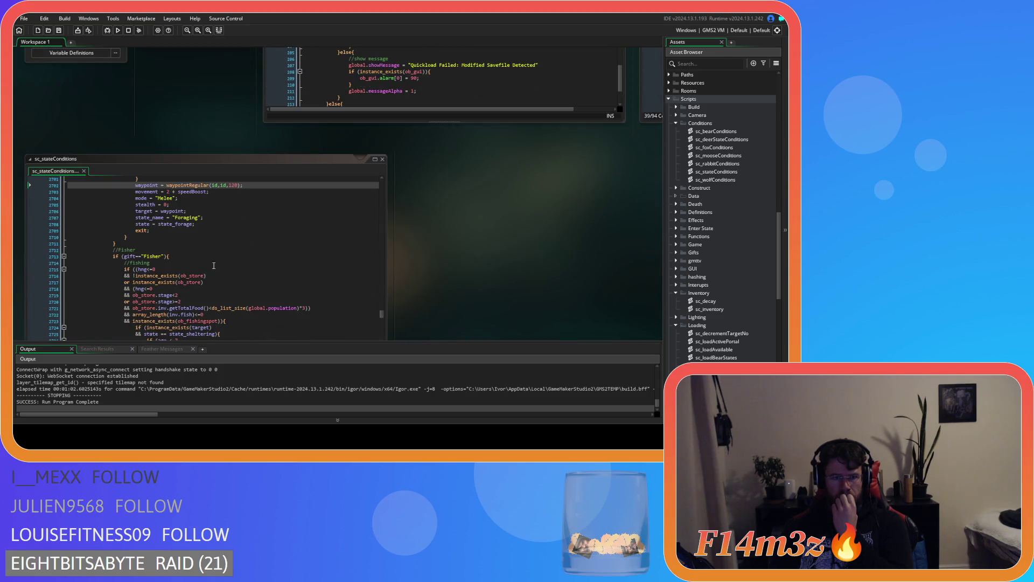
scroll(428, 263, "down", 8)
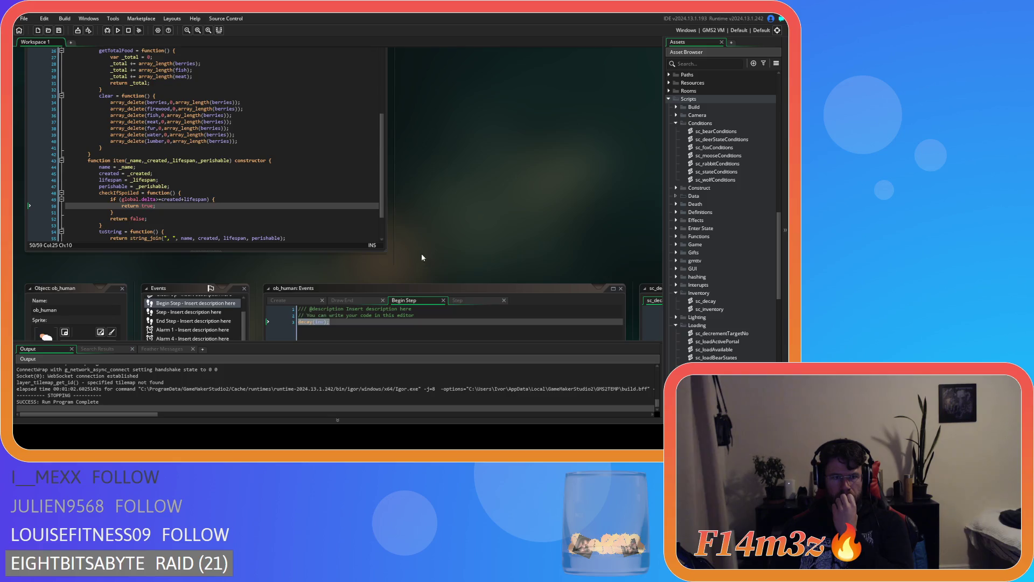
scroll(250, 239, "down", 10)
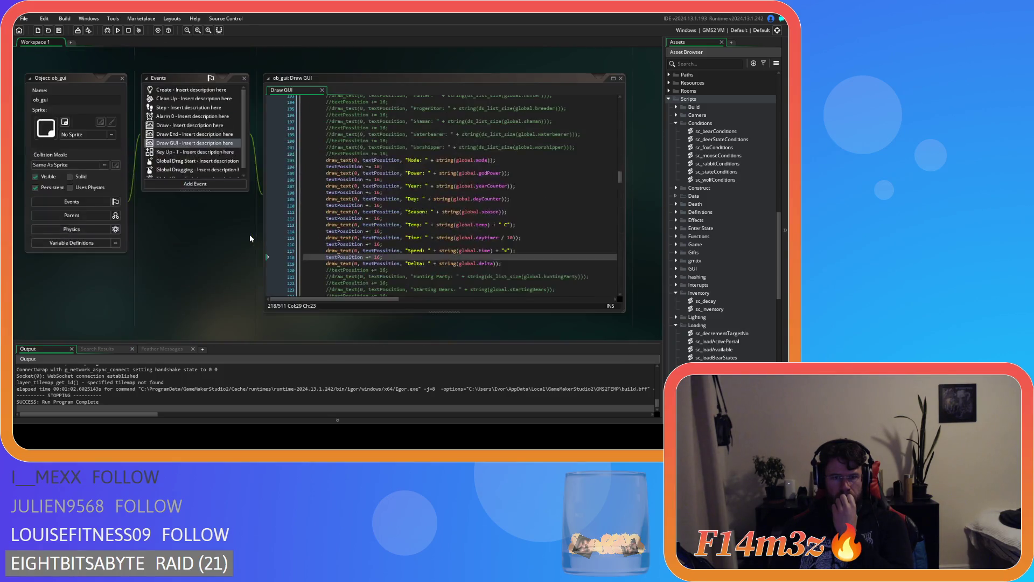
scroll(415, 223, "down", 5)
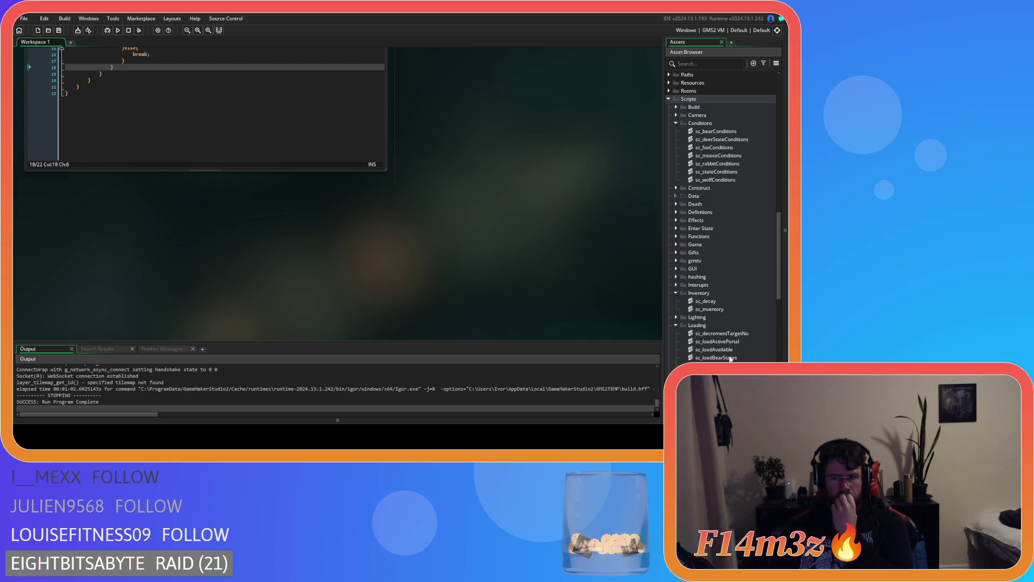
scroll(311, 219, "down", 8)
scroll(310, 219, "up", 3)
scroll(311, 219, "up", 2)
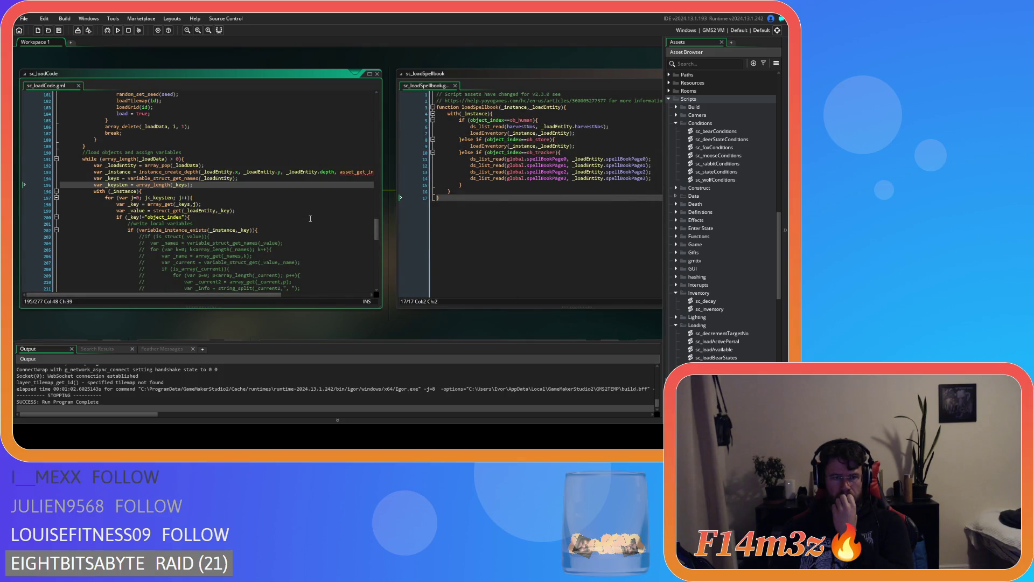
scroll(277, 224, "up", 7)
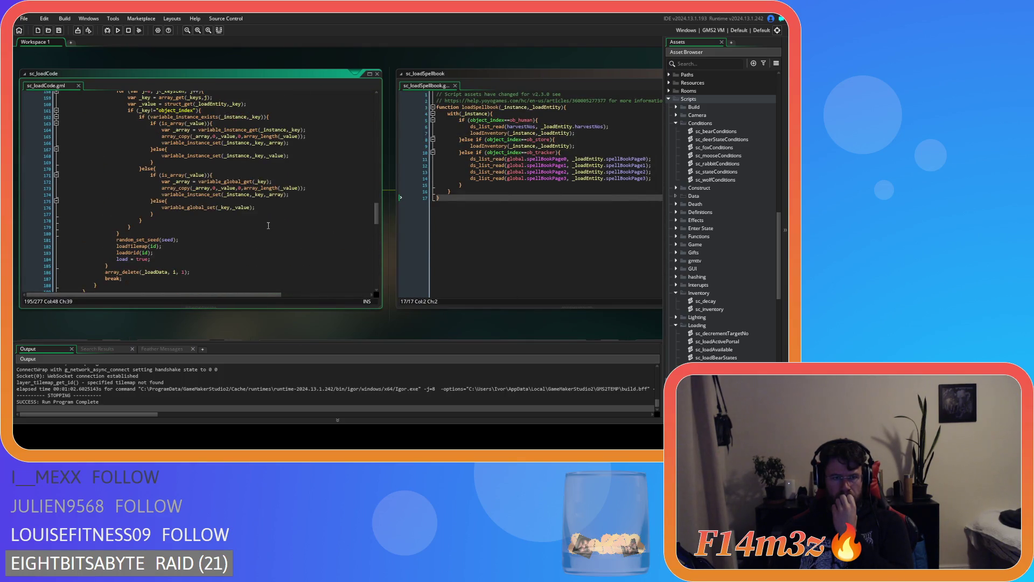
scroll(269, 225, "down", 20)
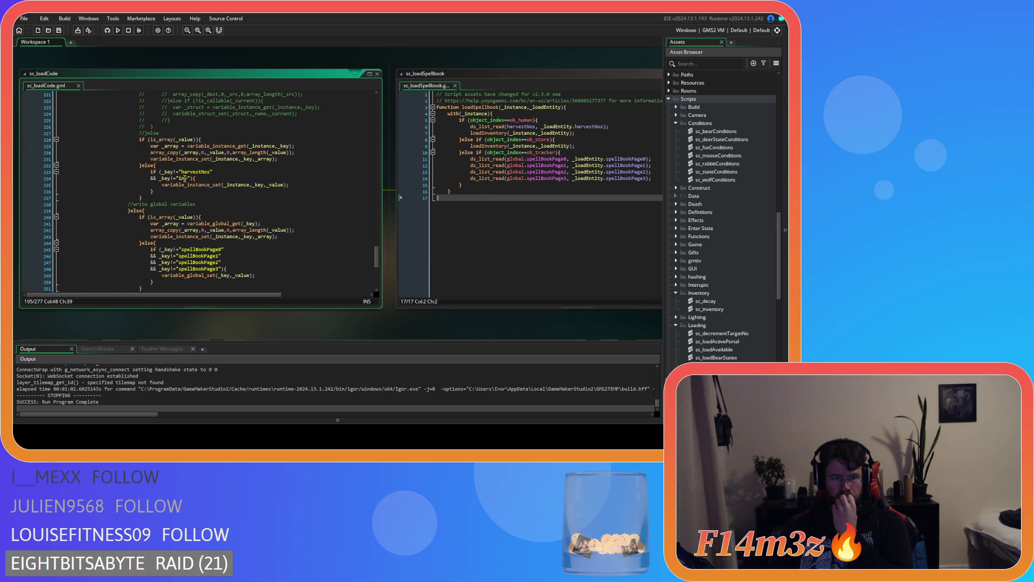
Delete the && _key!="inv" condition on line 234 so only harvestNos is skipped.
left_click(191, 178)
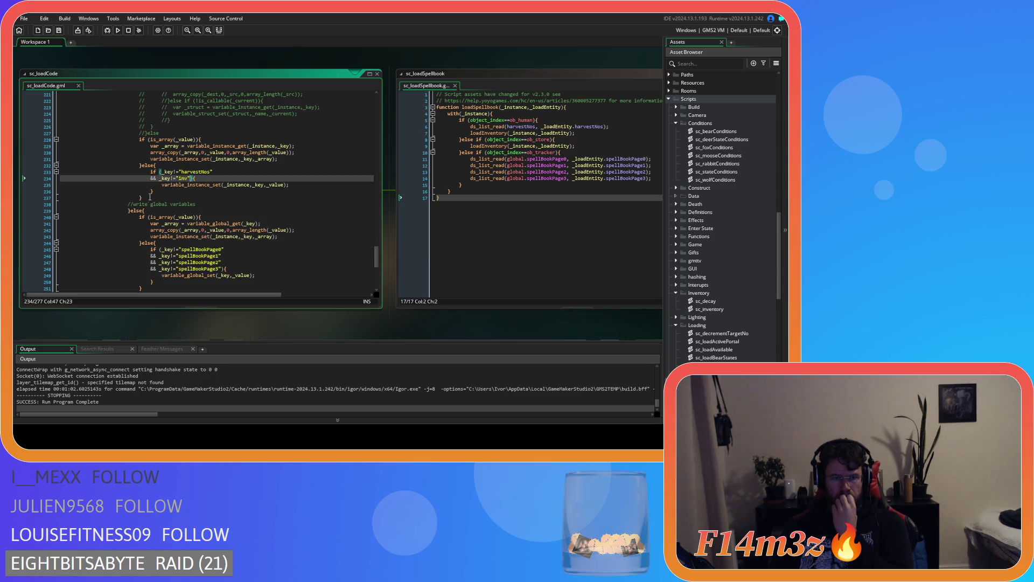
left_click_drag(191, 179, 54, 183)
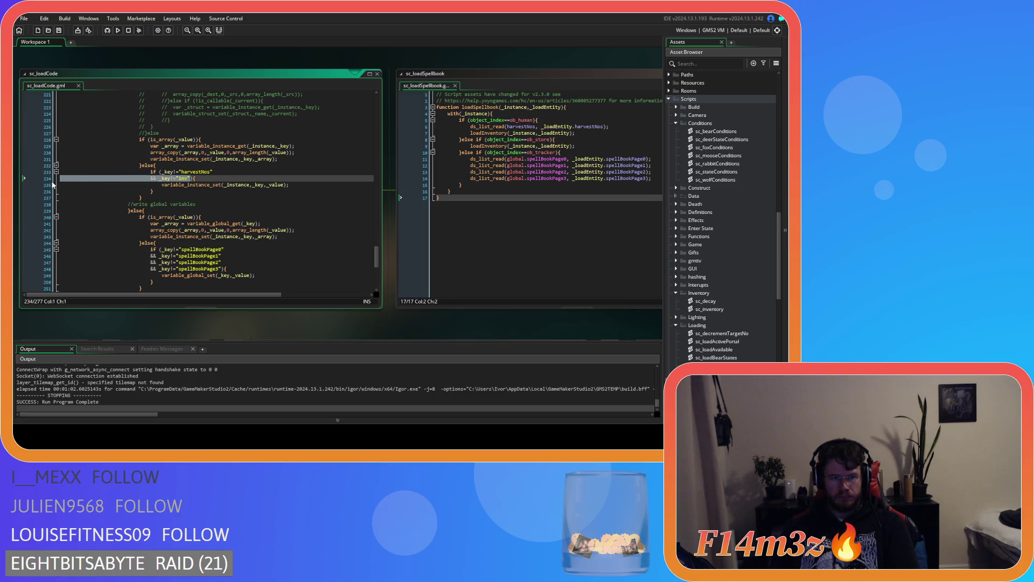
key("BackSpace")
key("BackSpace")
scroll(394, 235, "up", 3)
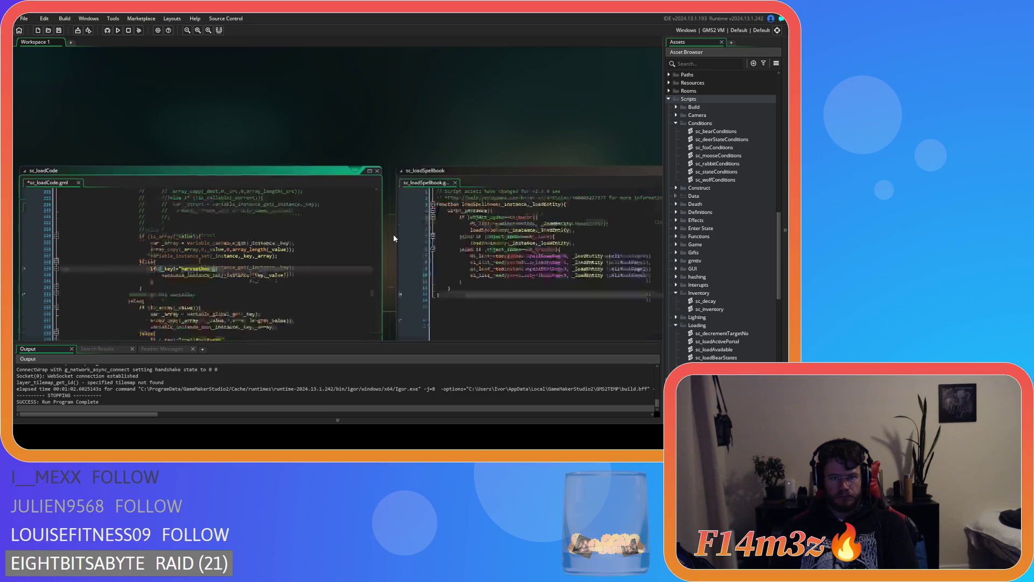
scroll(382, 253, "down", 4)
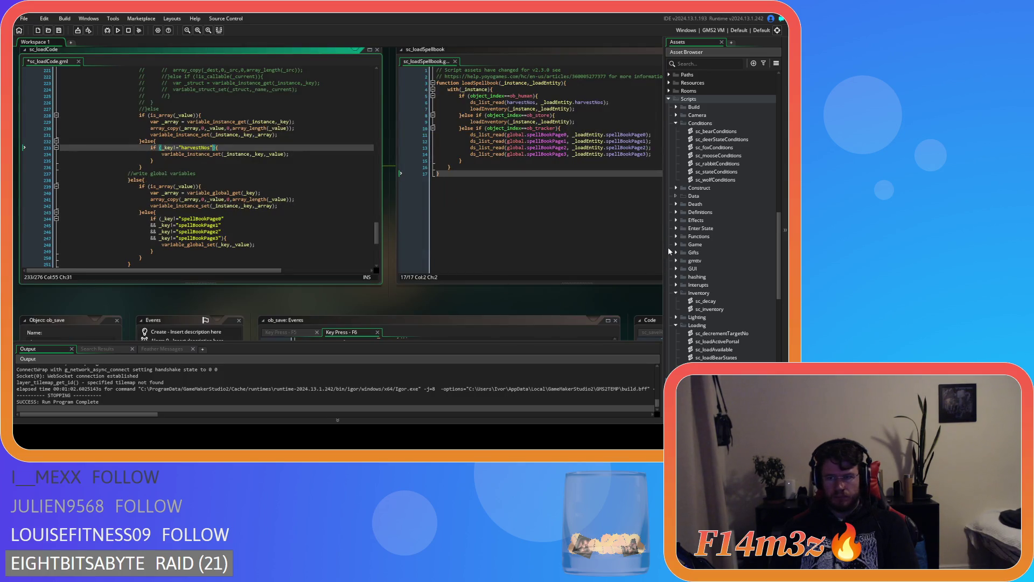
left_click(730, 171)
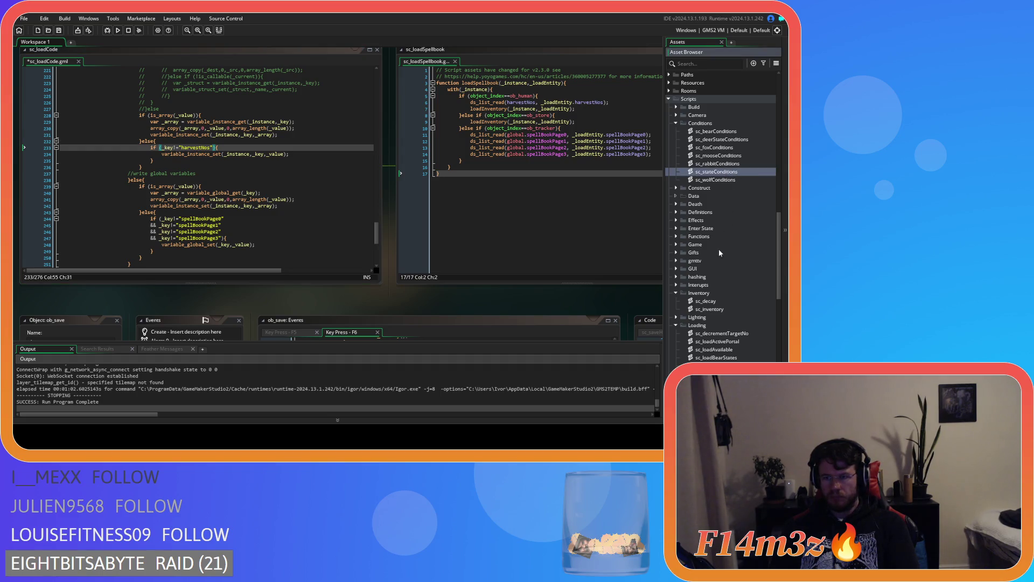
Open ob_save from the Save folder to show sc_saveController's save struct fields.
scroll(735, 302, "down", 5)
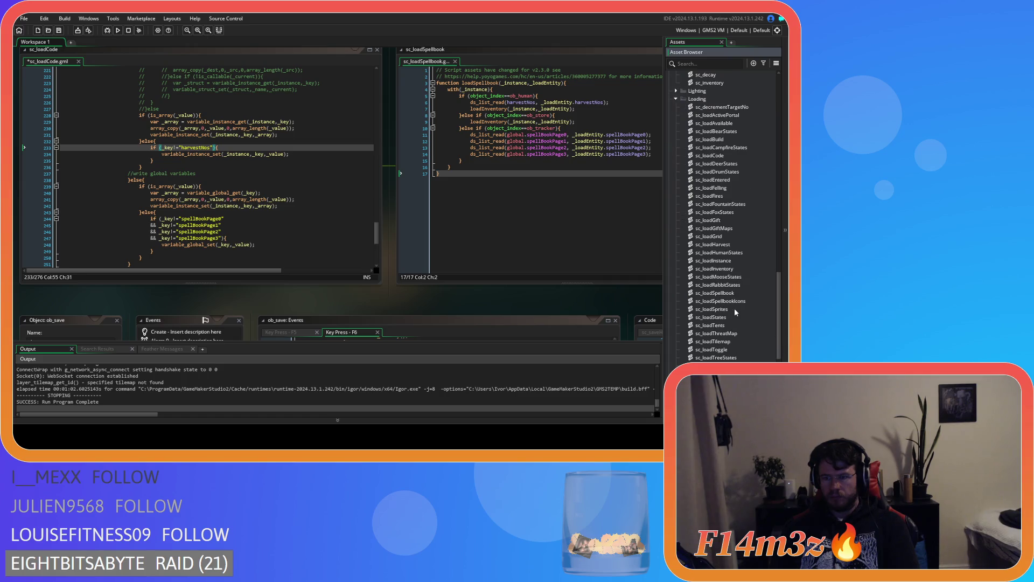
scroll(735, 311, "up", 15)
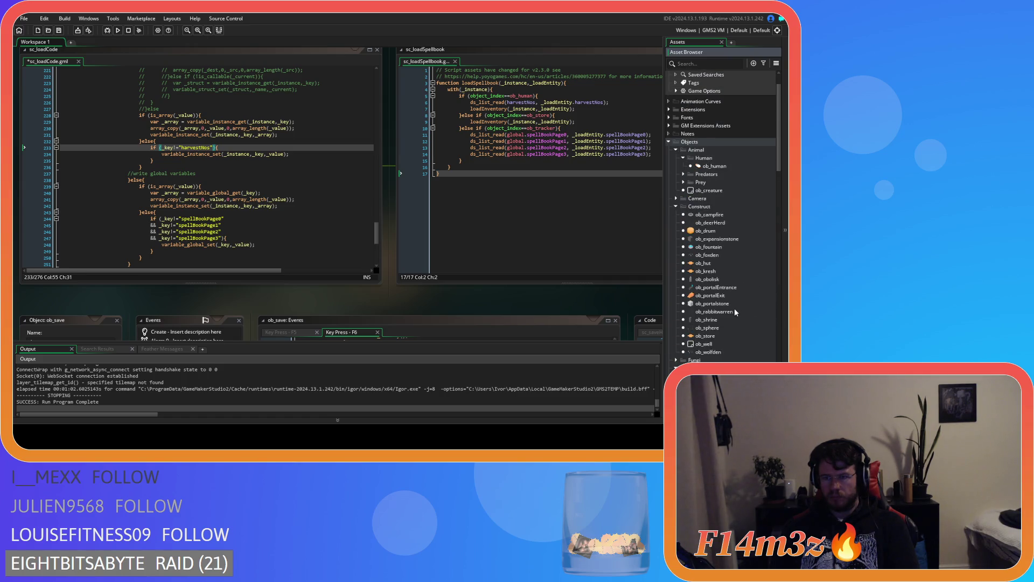
scroll(735, 311, "down", 4)
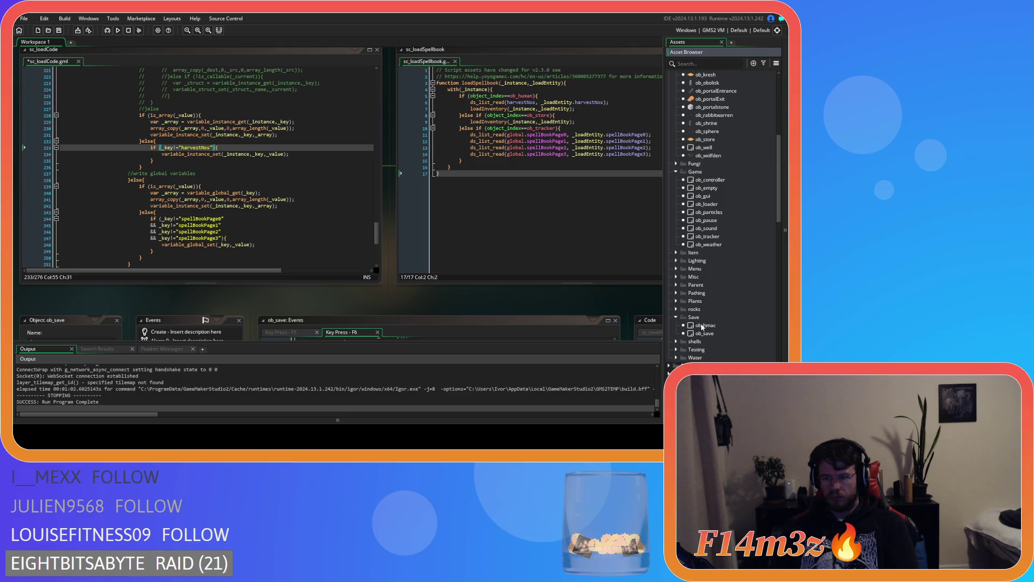
double_click(705, 333)
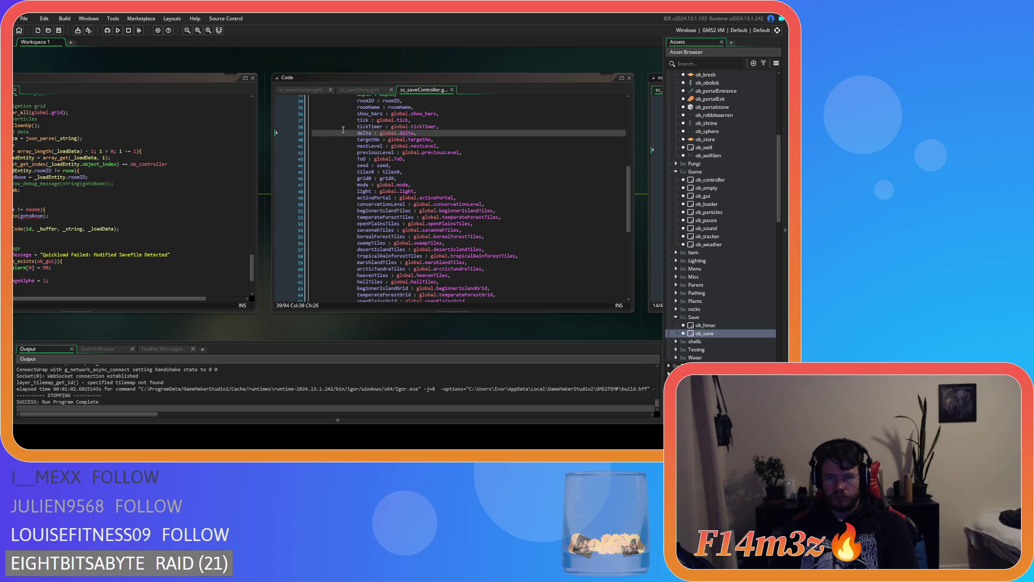
Rename the inventory key _saveEntity.inv to _saveEntity.saveInv in sc_saveHuman.
left_click(359, 90)
left_click(358, 224)
type("saveInv : saveInventory(id),")
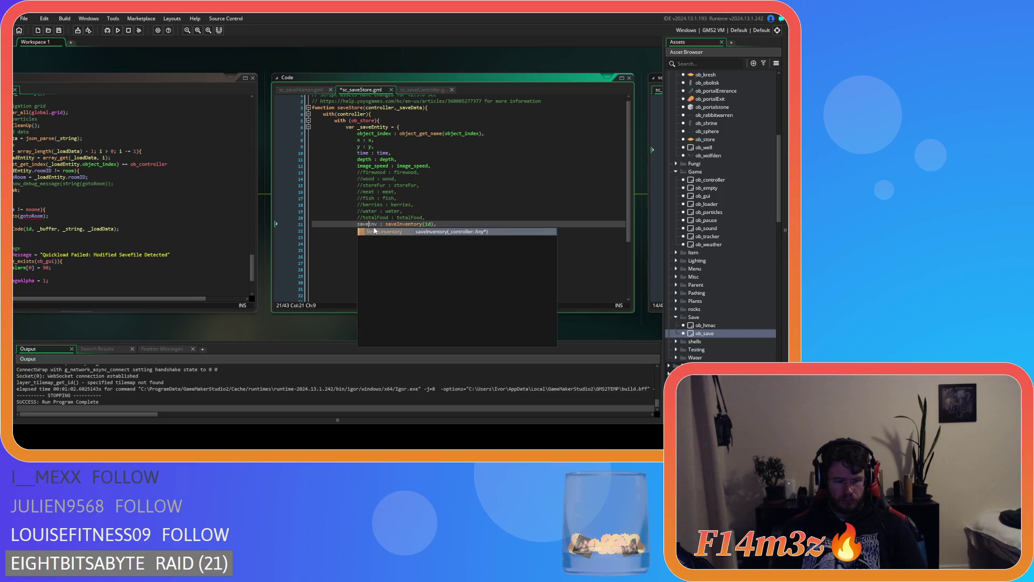
left_click(315, 90)
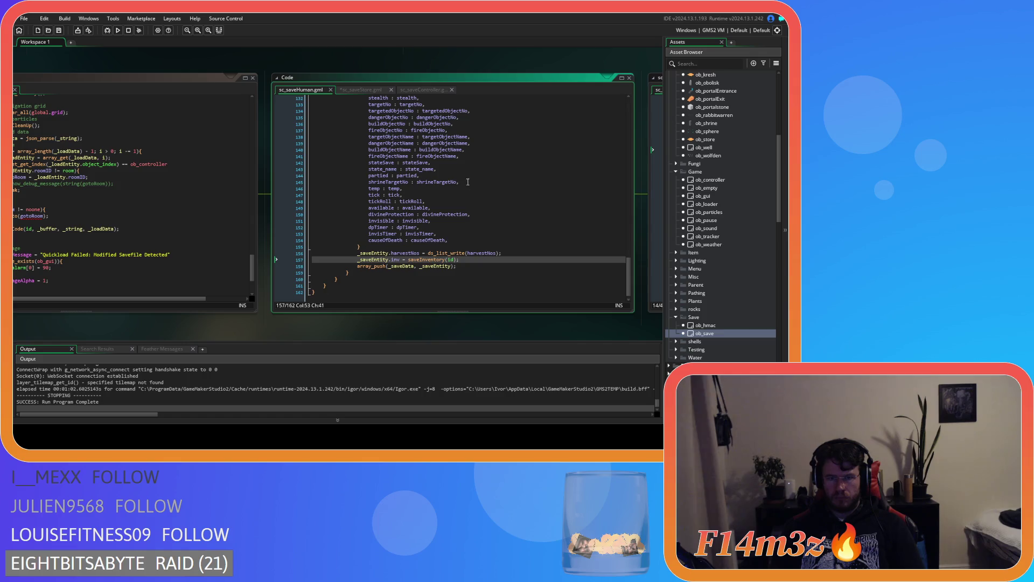
left_click(361, 90)
left_click(446, 224)
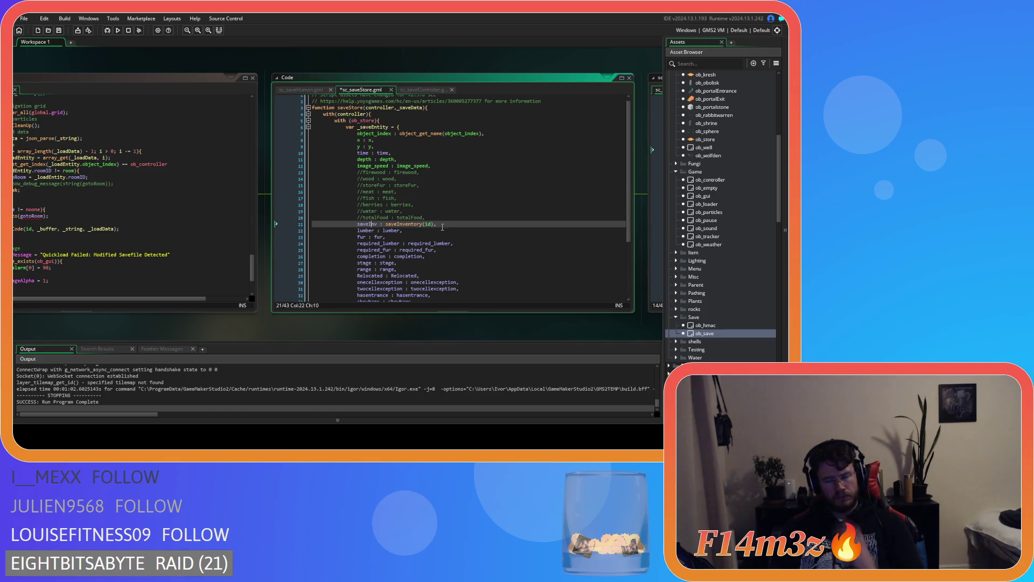
key("ctrl+z")
key("ctrl+z")
key("ctrl+z")
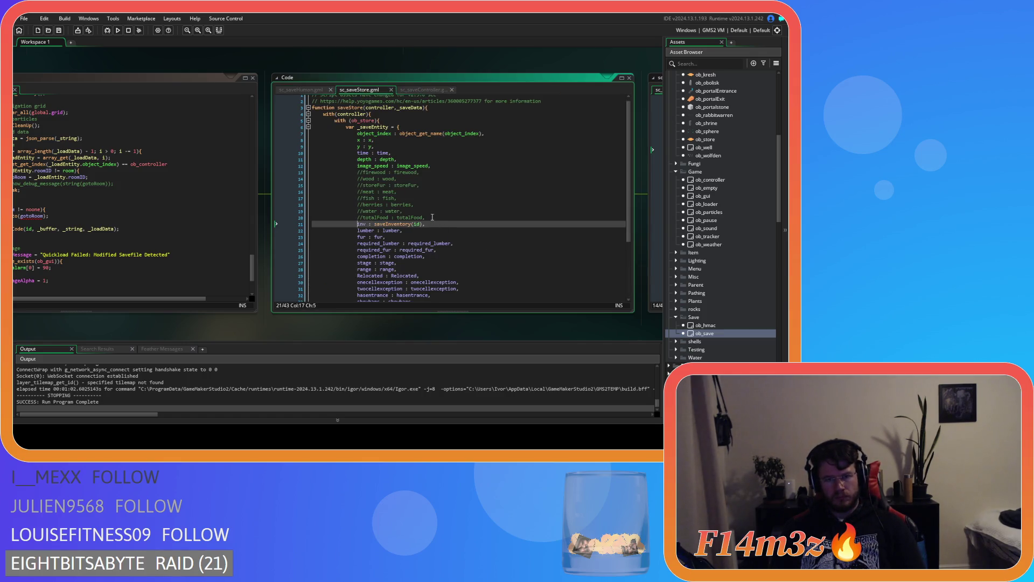
key("ctrl+Tab")
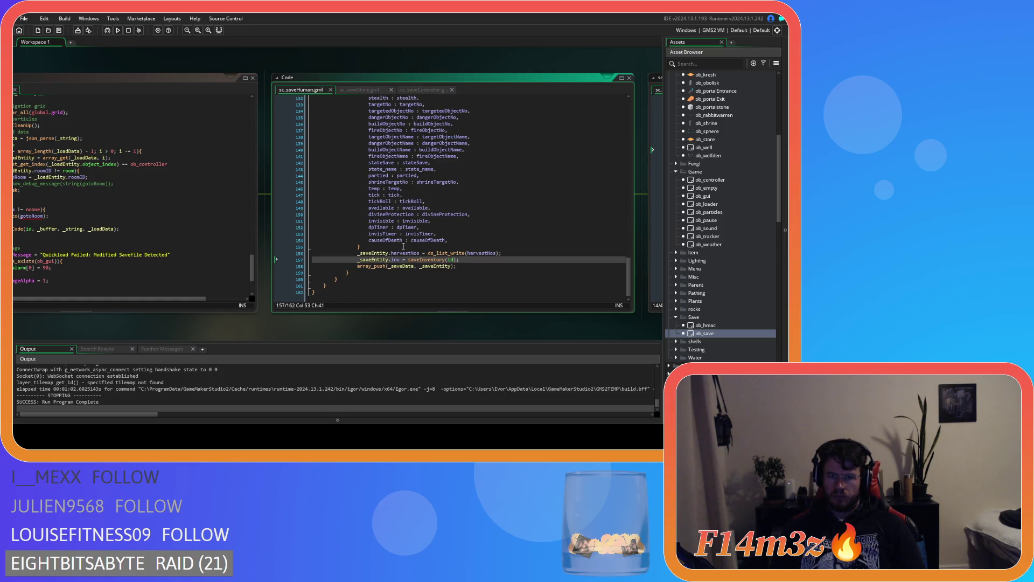
left_click(397, 260)
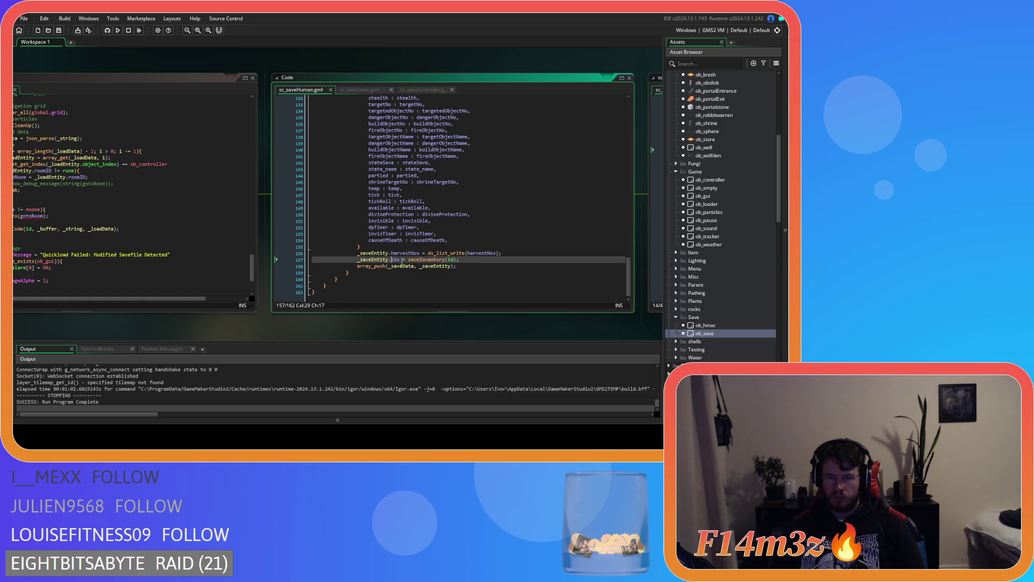
type("save")
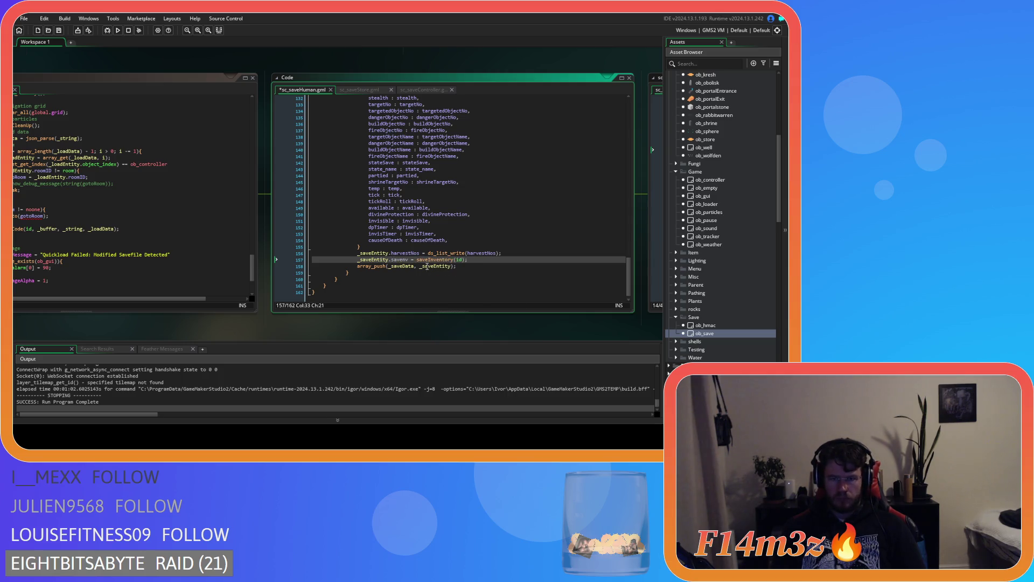
type("I")
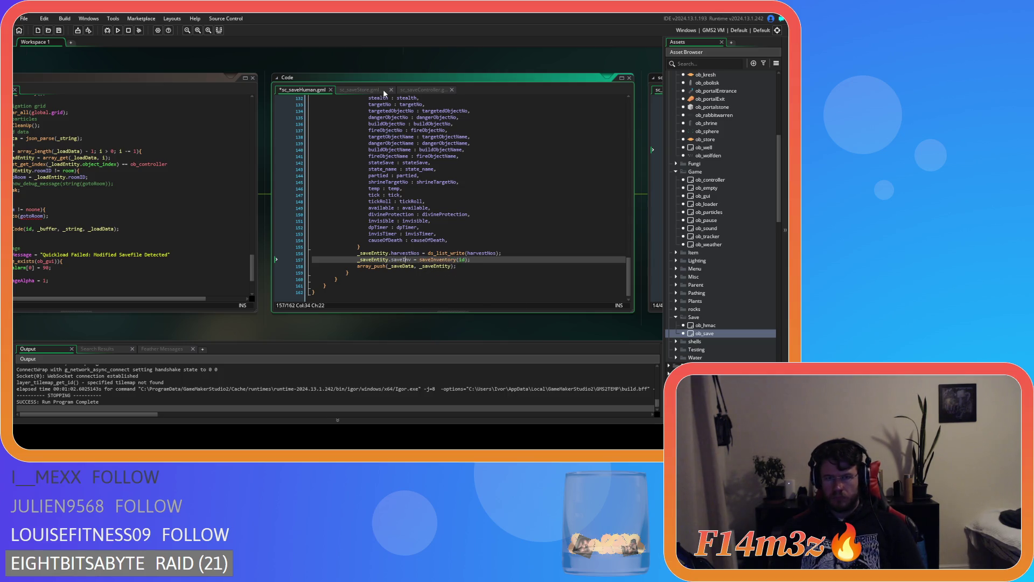
Delete the inv entry from the store struct on line 21 of sc_saveStore.
left_click(372, 90)
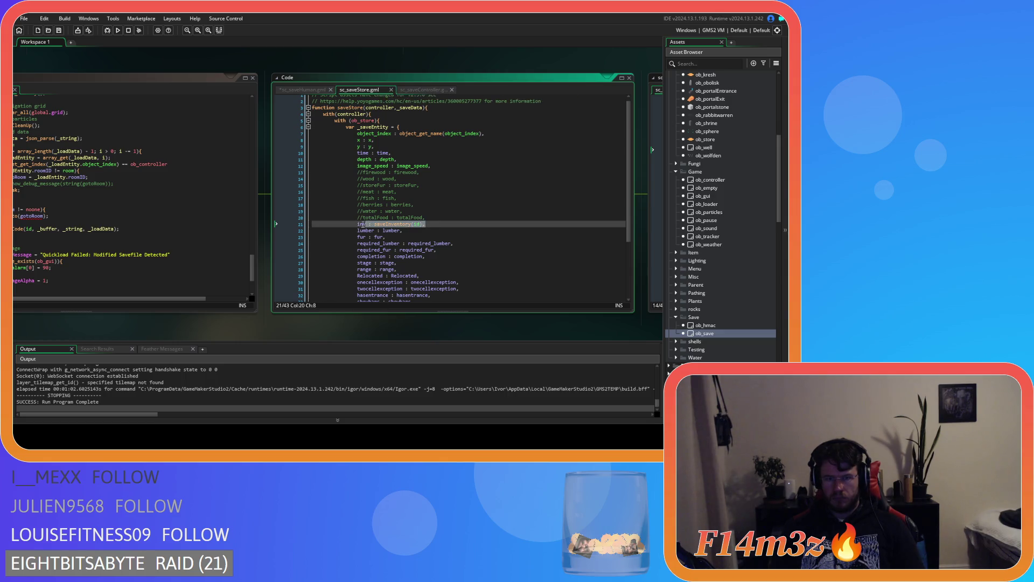
left_click(432, 224)
left_click_drag(433, 224, 312, 224)
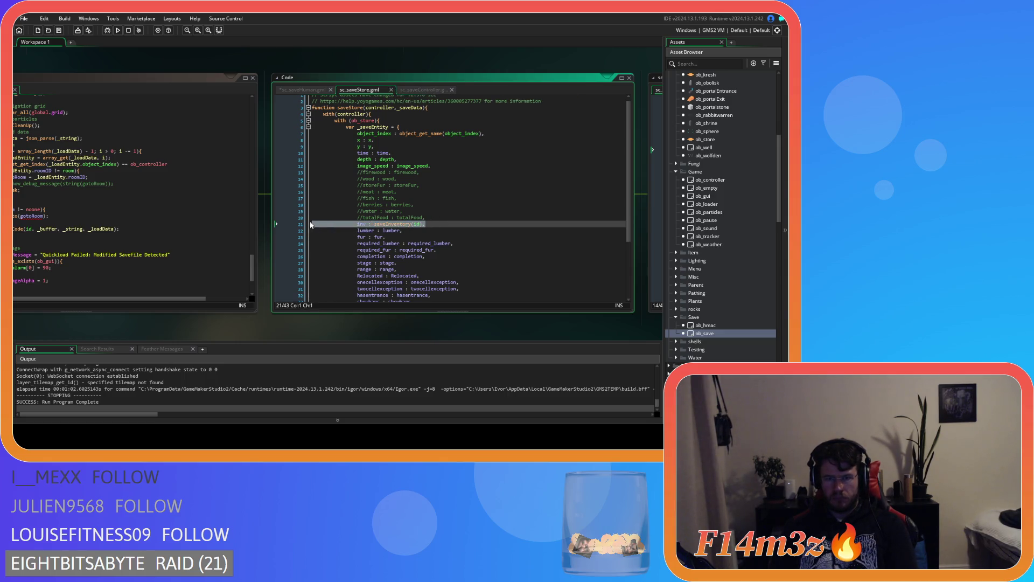
key("BackSpace")
key("BackSpace")
Copy the _saveEntity.saveInv assignment into sc_saveStore after its struct, then save all scripts.
left_click(320, 90)
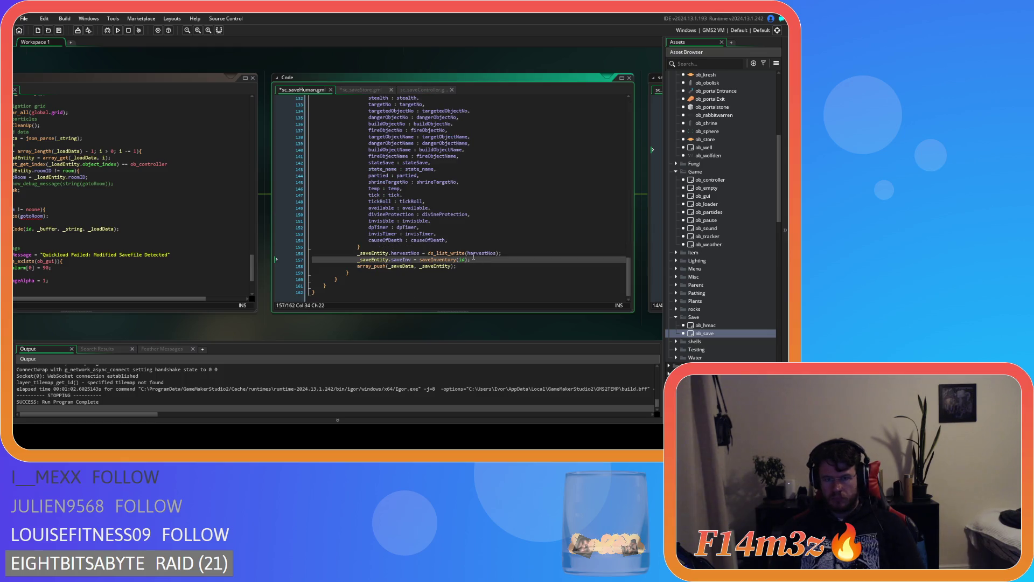
left_click_drag(472, 260, 354, 264)
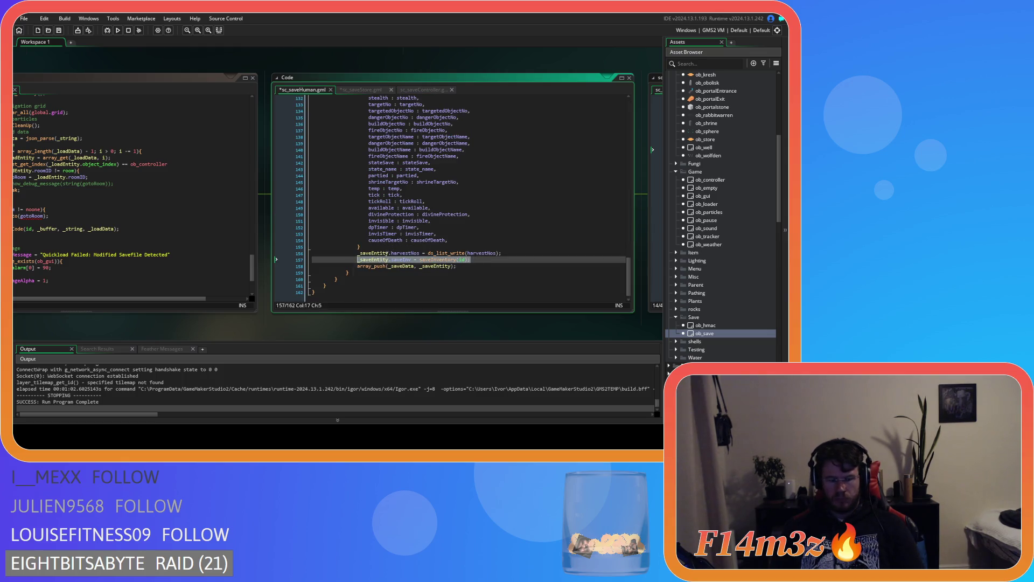
left_click(361, 90)
scroll(422, 254, "down", 4)
left_click(432, 259)
key("Return")
key("ctrl+v")
key("ctrl+s")
left_click_drag(418, 317, 47, 308)
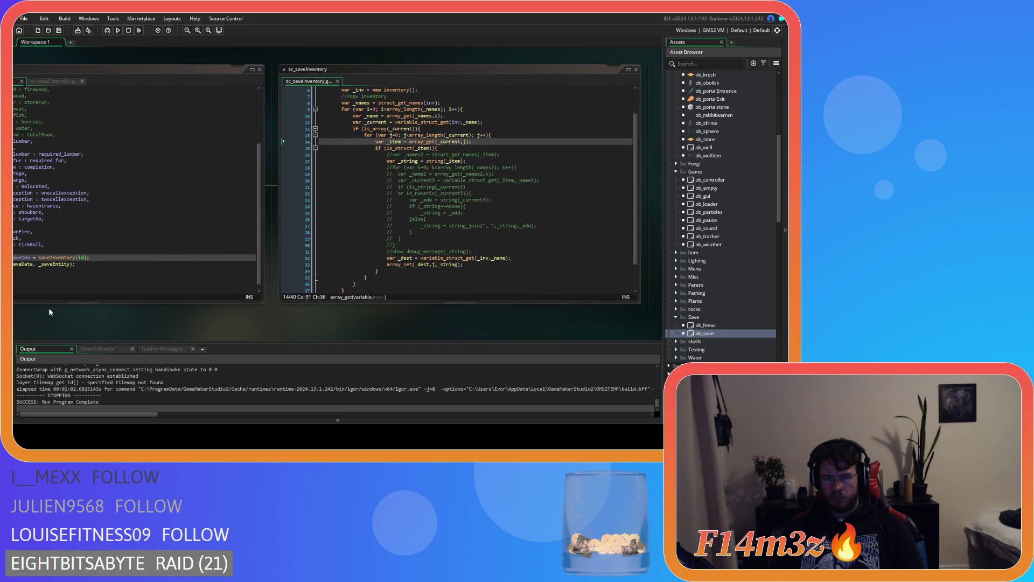
scroll(454, 223, "up", 2)
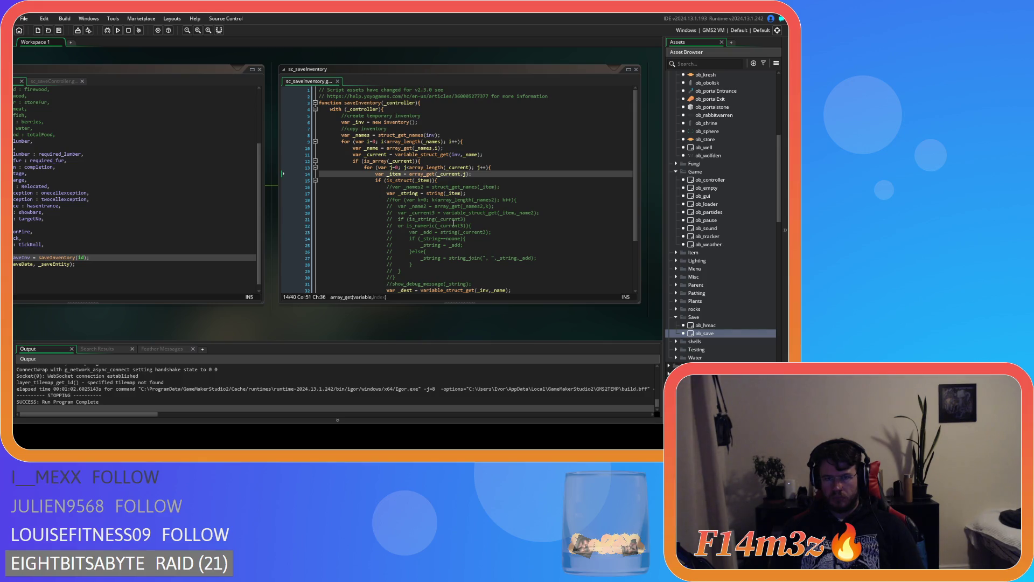
scroll(454, 222, "down", 3)
scroll(455, 253, "down", 1)
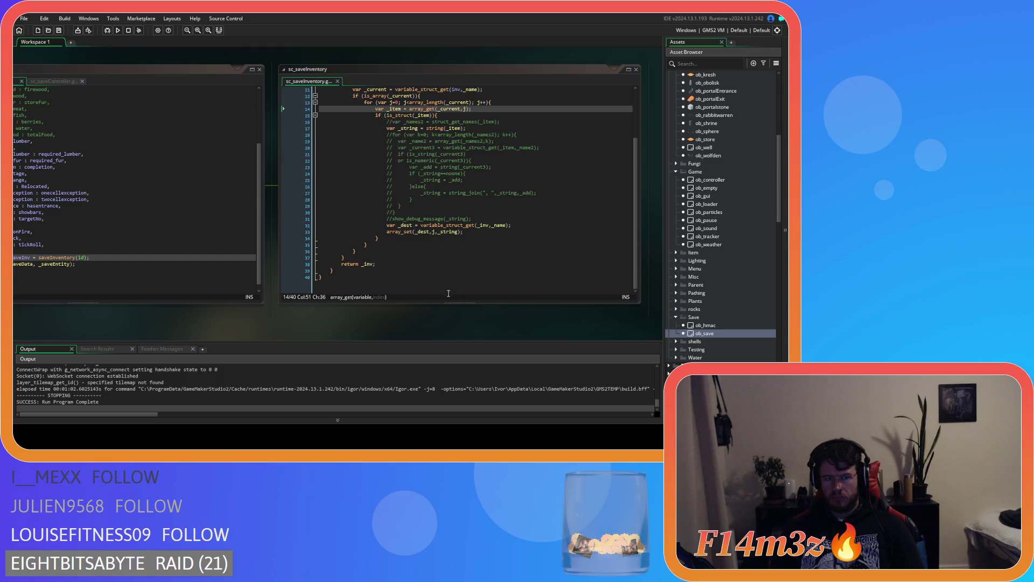
mouse_move(475, 329)
left_mouse_down()
mouse_move(160, 335)
mouse_move(481, 173)
mouse_move(425, 73)
mouse_move(415, 219)
mouse_move(486, 315)
left_mouse_up()
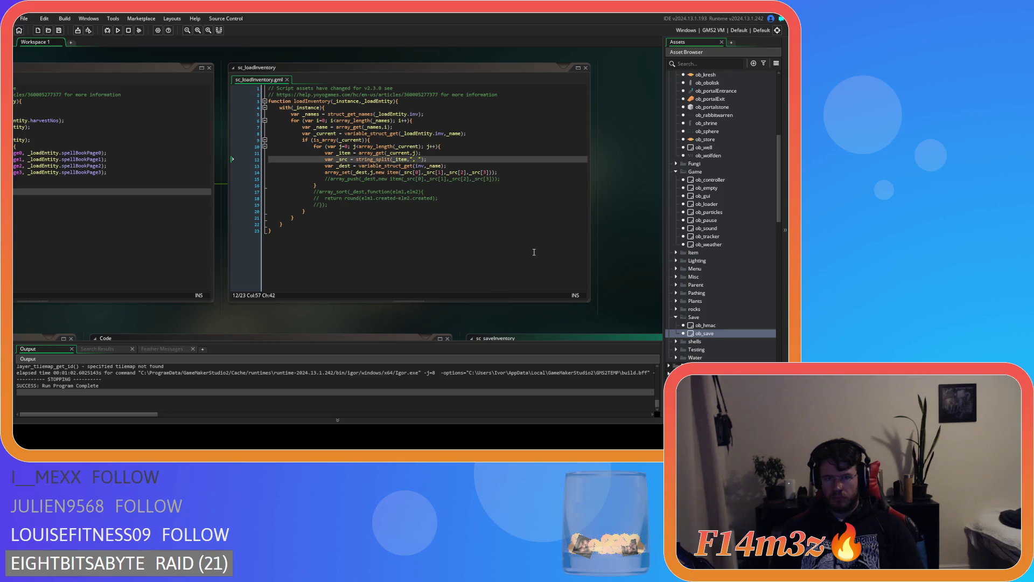
Change _loadEntity.inv to _loadEntity.saveInv on line 5 of sc_loadInventory.
mouse_move(589, 278)
left_mouse_down()
mouse_move(574, 194)
mouse_move(595, 295)
left_mouse_up()
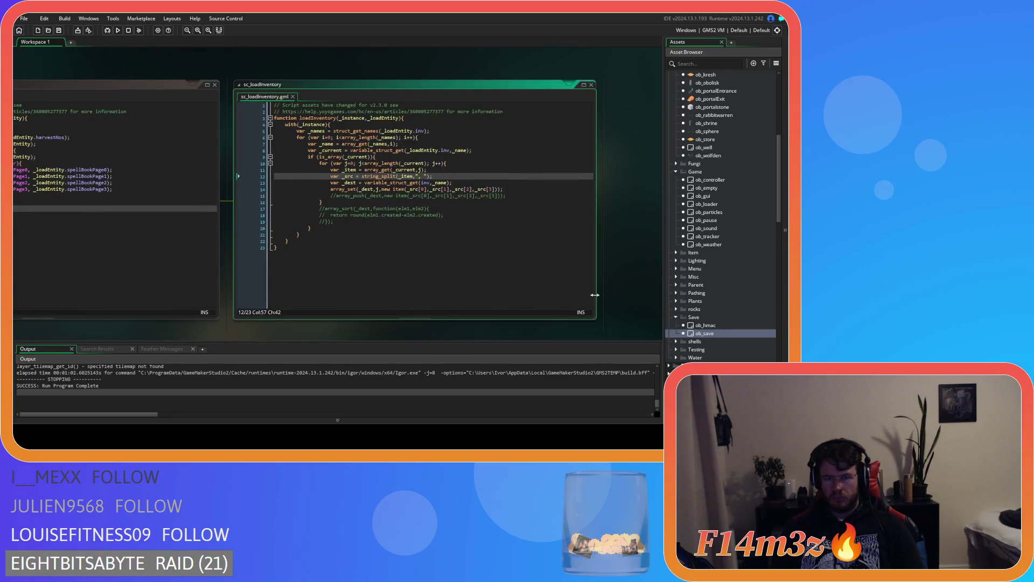
left_click(417, 132)
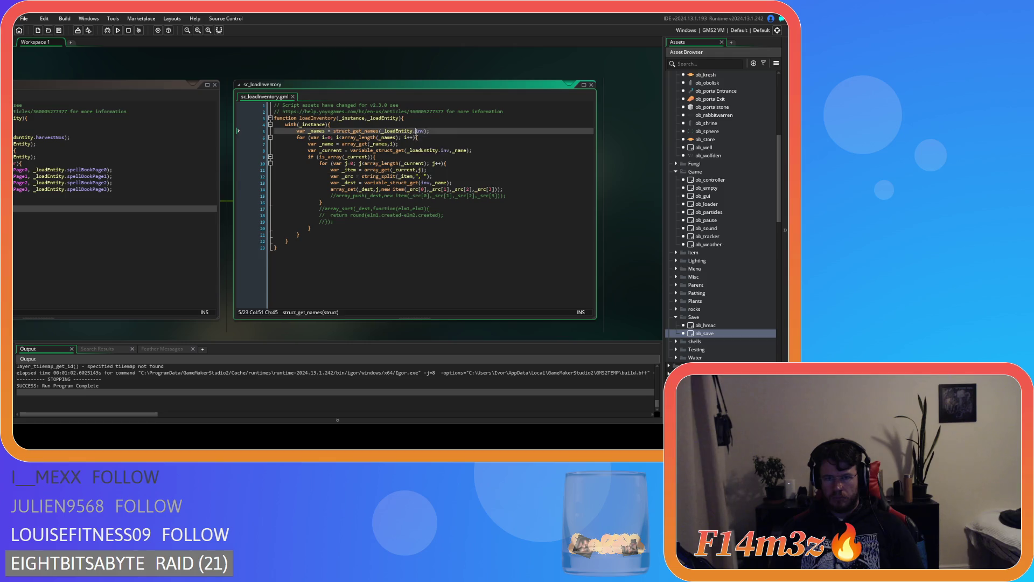
mouse_move(256, 318)
left_mouse_down()
mouse_move(510, 317)
mouse_move(224, 336)
left_mouse_up()
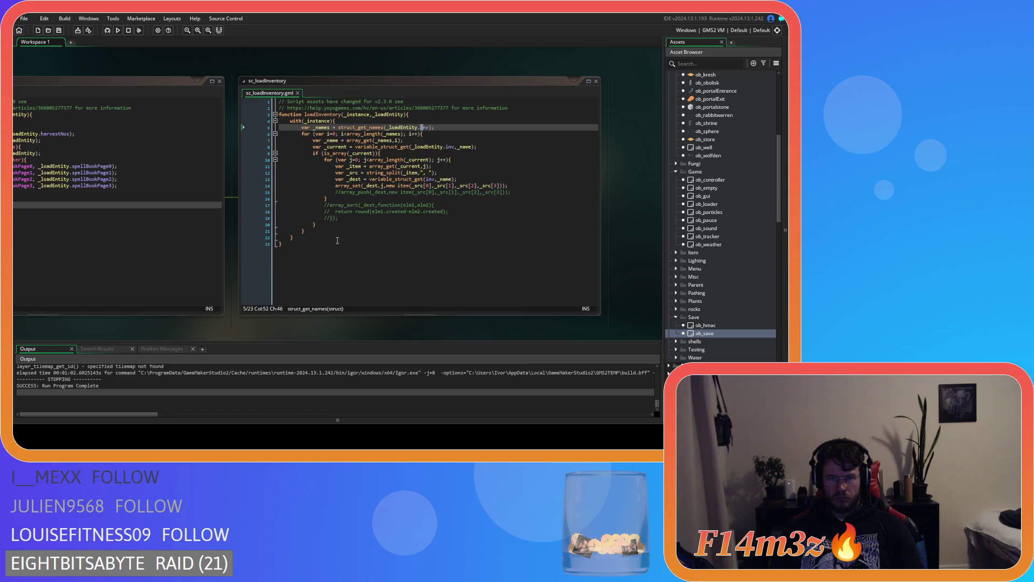
mouse_move(388, 138)
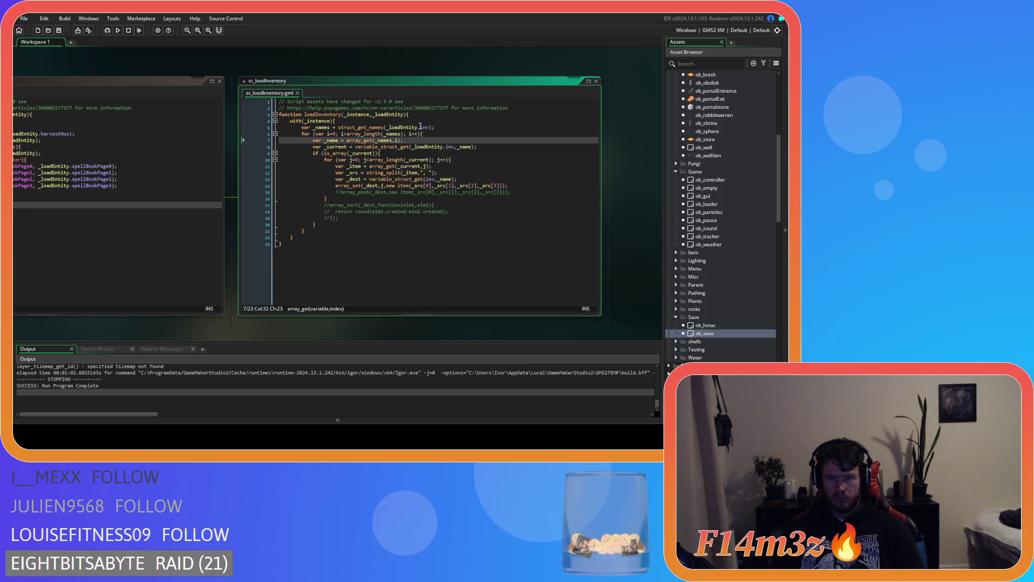
mouse_move(423, 130)
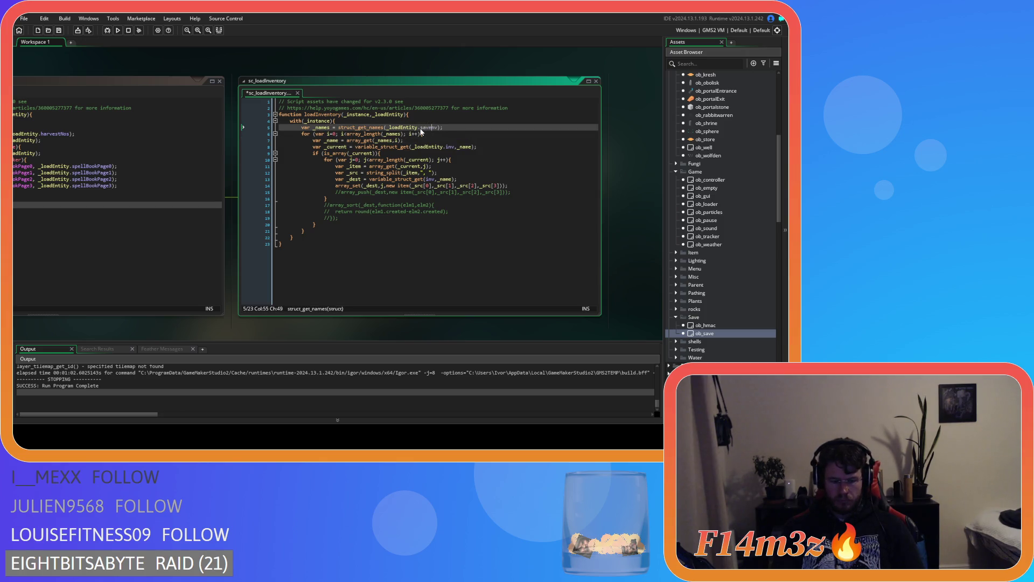
key("Delete")
type("saveI")
key("Escape")
Change line 8 to _loadEntity.saveInv as well, save the script, and run the game.
left_click(447, 147)
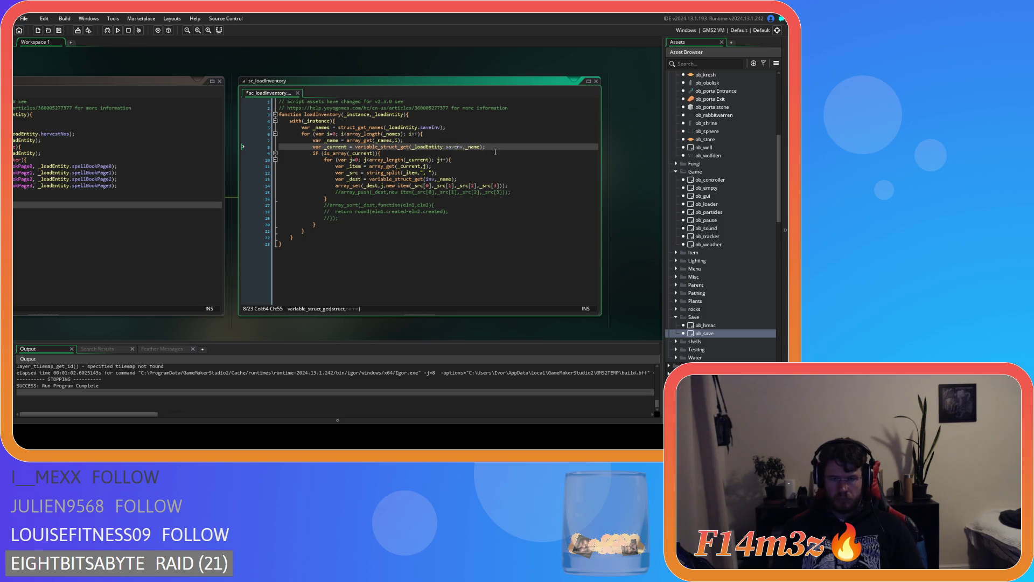
key("Delete")
type("saveI")
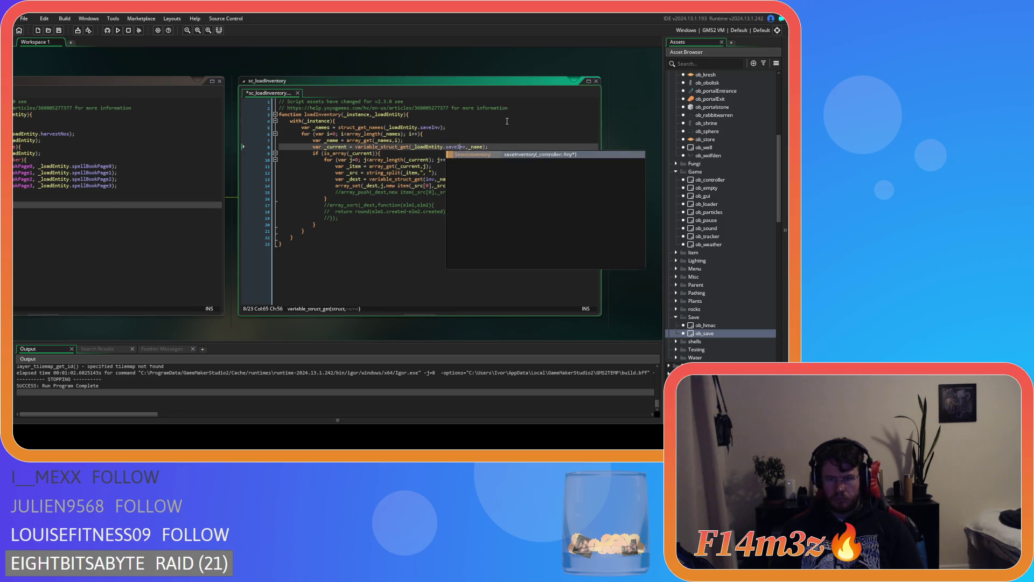
key("Escape")
key("Up")
key("Up")
key("Up")
key("ctrl+s")
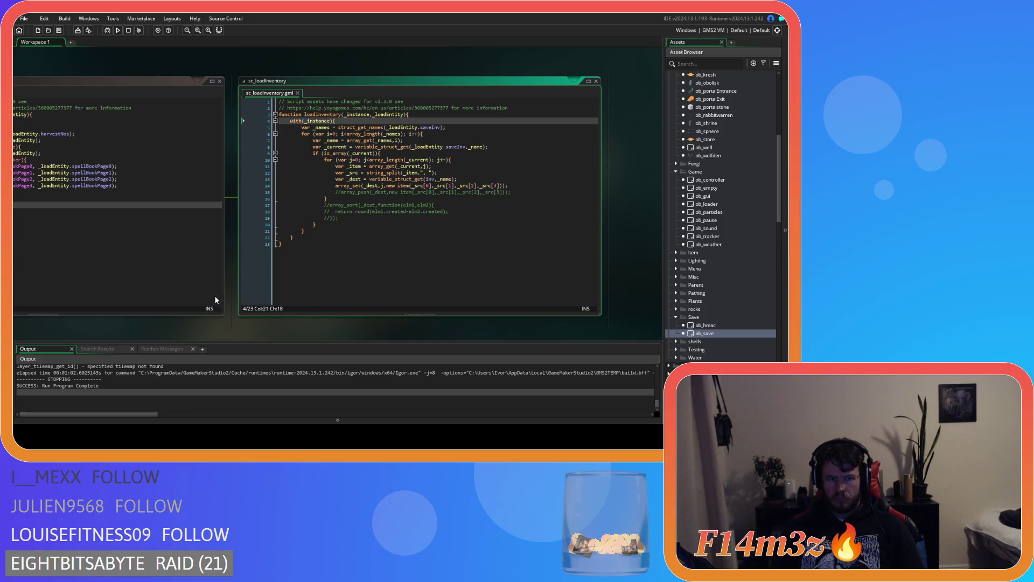
left_click_drag(177, 329, 342, 326)
key("F5")
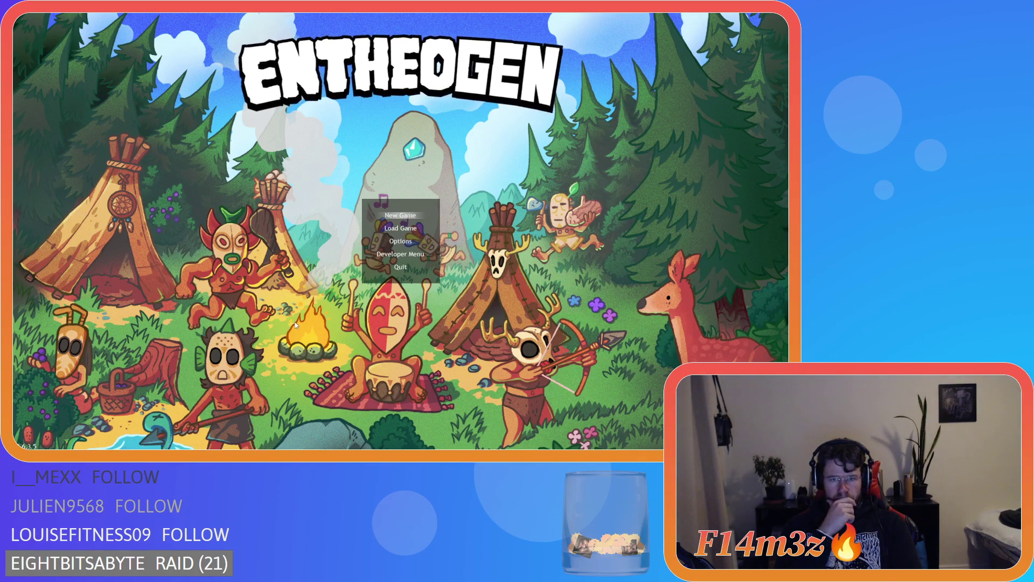
Choose New Game on the Entheogen title menu to load a fresh world.
key("Return")
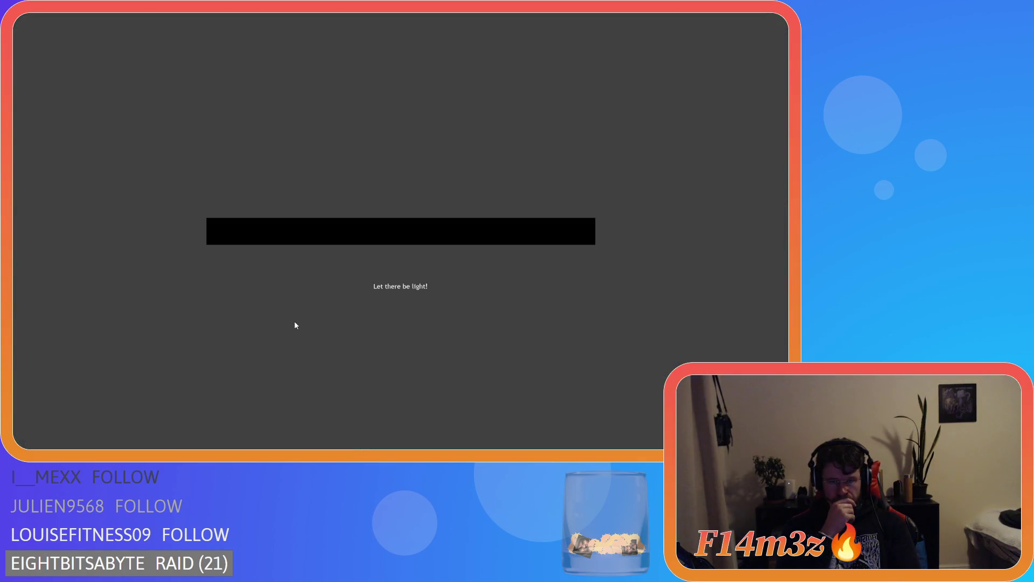
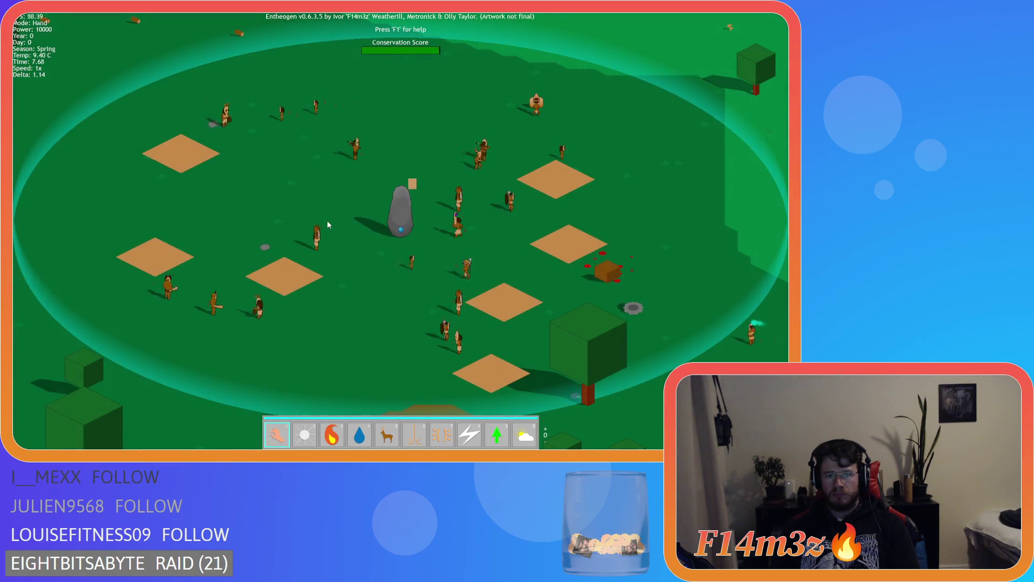
Pan around the camp and step the game speed up to 8x, then back down to 1x.
key("d")
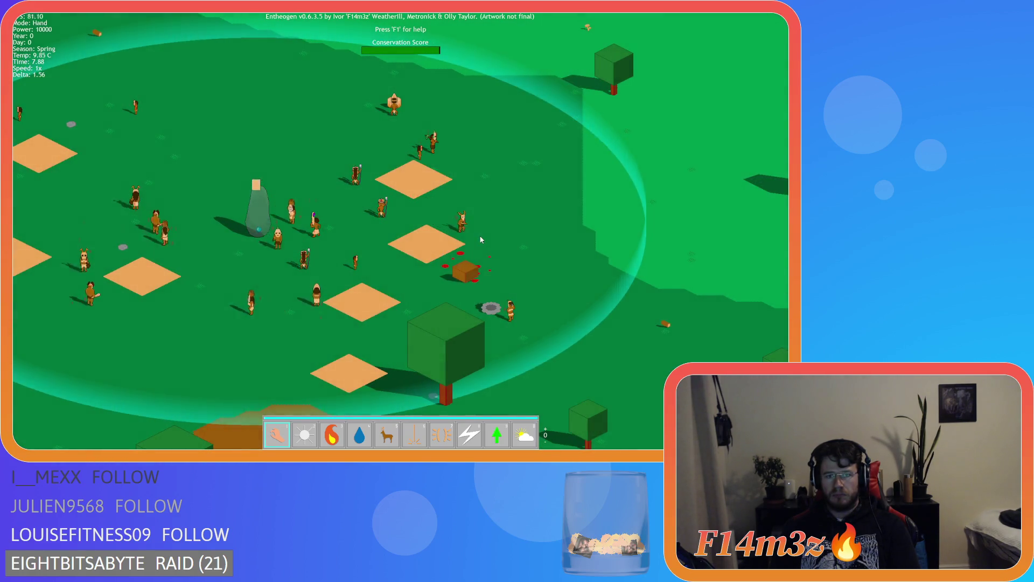
scroll(467, 261, "up", 3)
key("s")
key("d")
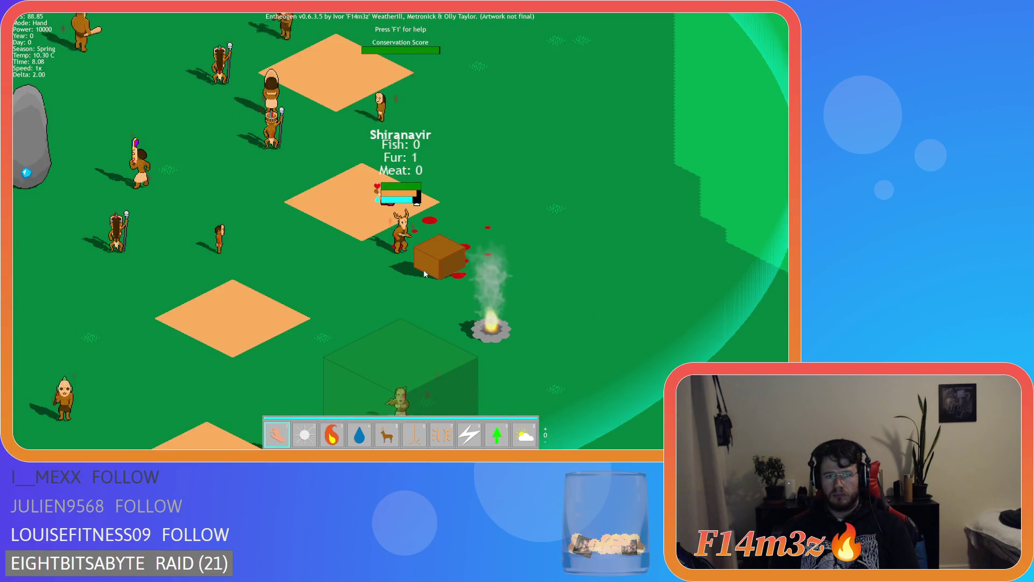
key("equal")
key("equal")
key("equal")
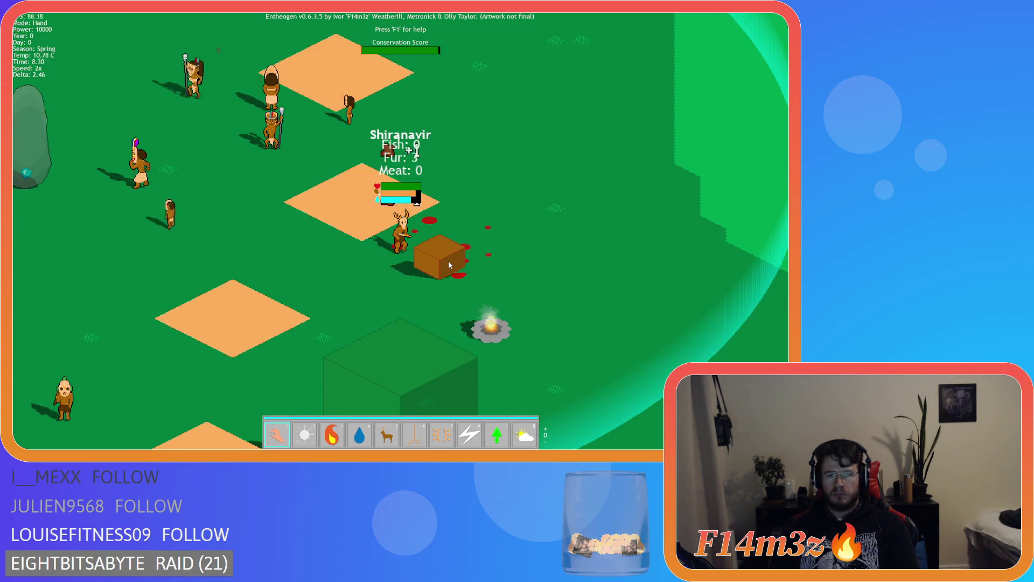
key("minus")
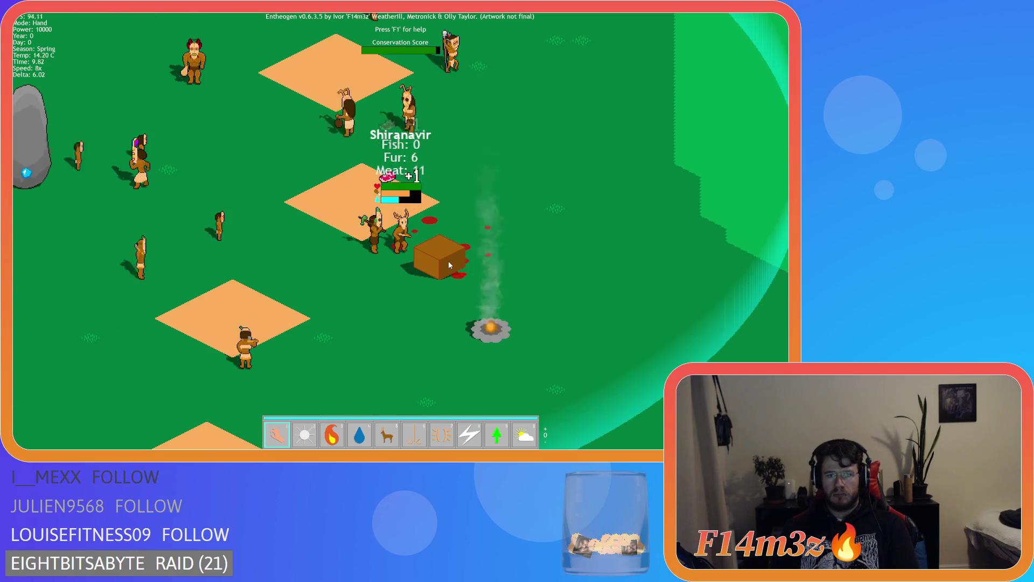
key("minus")
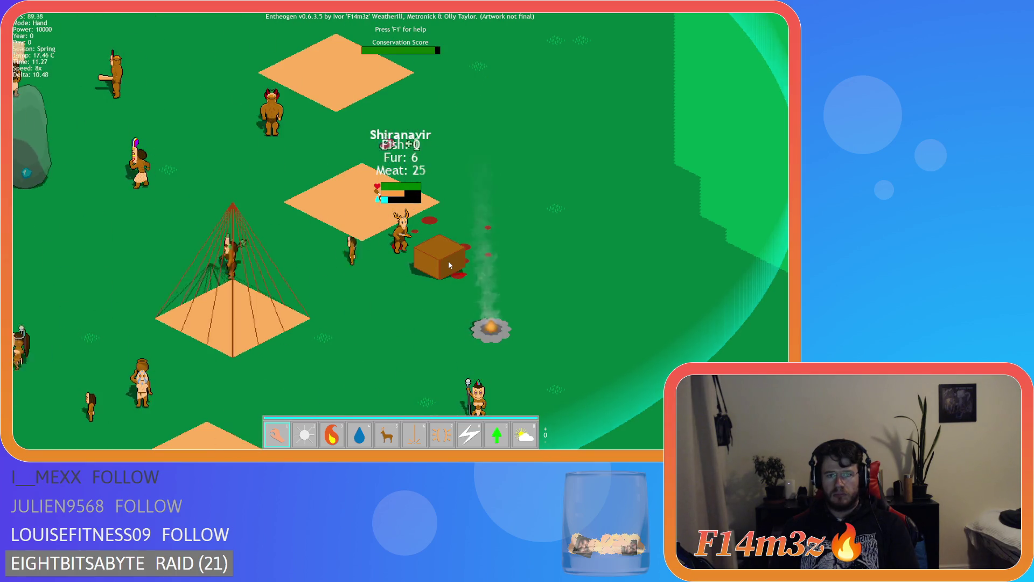
key("minus")
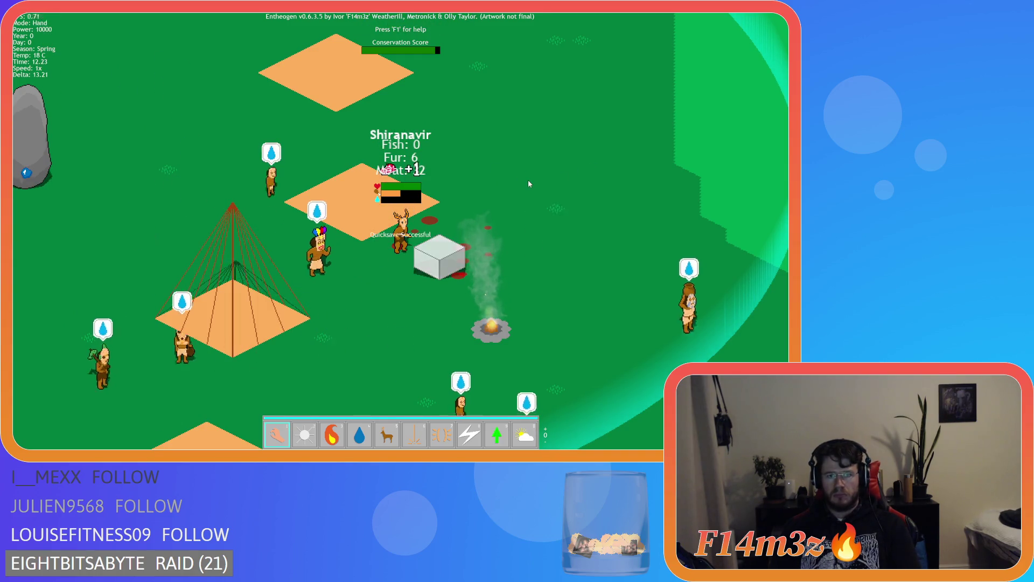
Quicksave with F5, quickload with F9, then ask to quit the game.
key("F5")
key("F9")
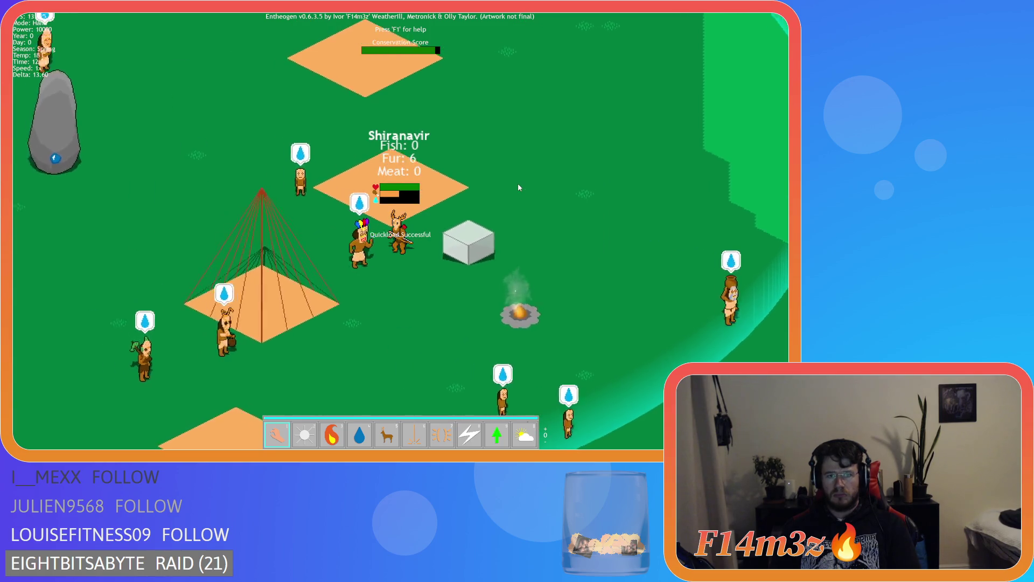
key("Escape")
Confirm quitting, load from inv instead of saveInv, and add && _key!="inv" to harvestNos in sc_loadCode.
key("y")
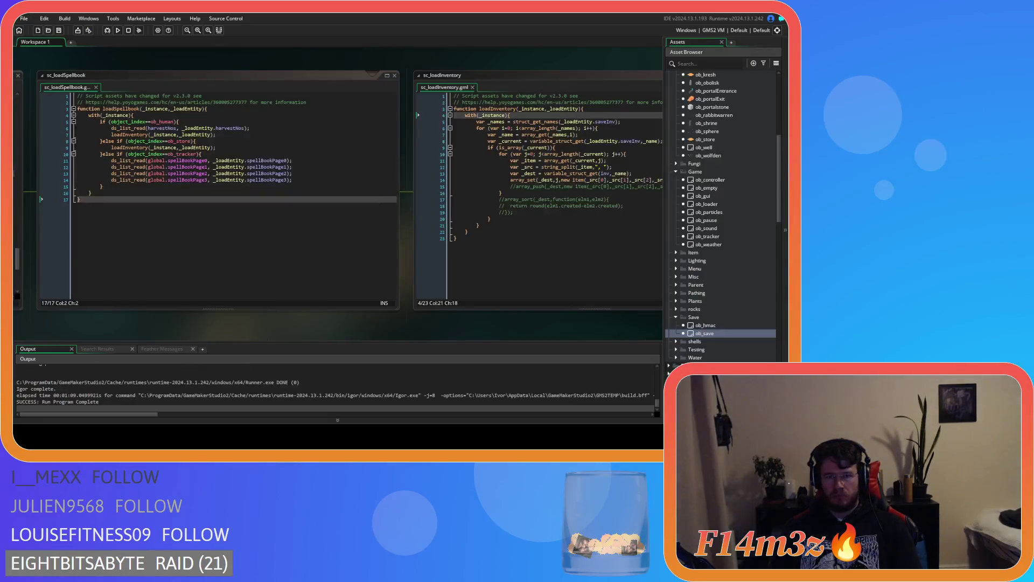
key("ctrl+z")
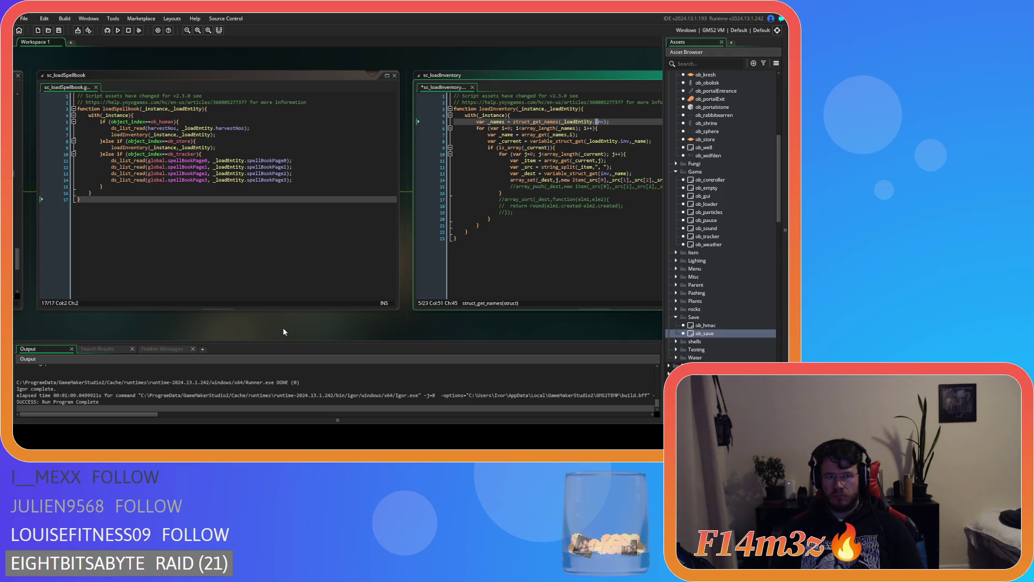
key("Down")
key("Down")
key("Down")
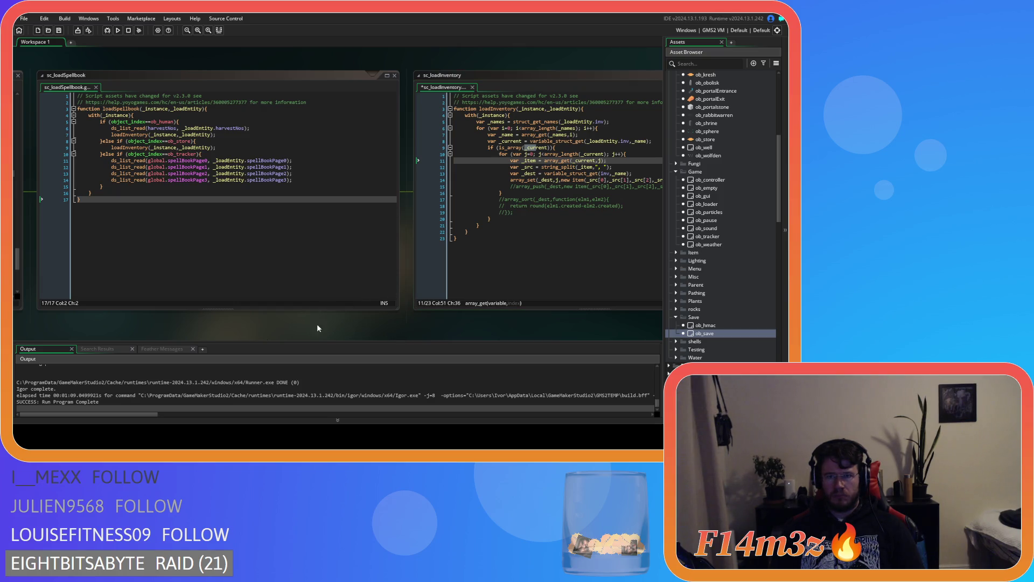
left_click_drag(293, 328, 567, 272)
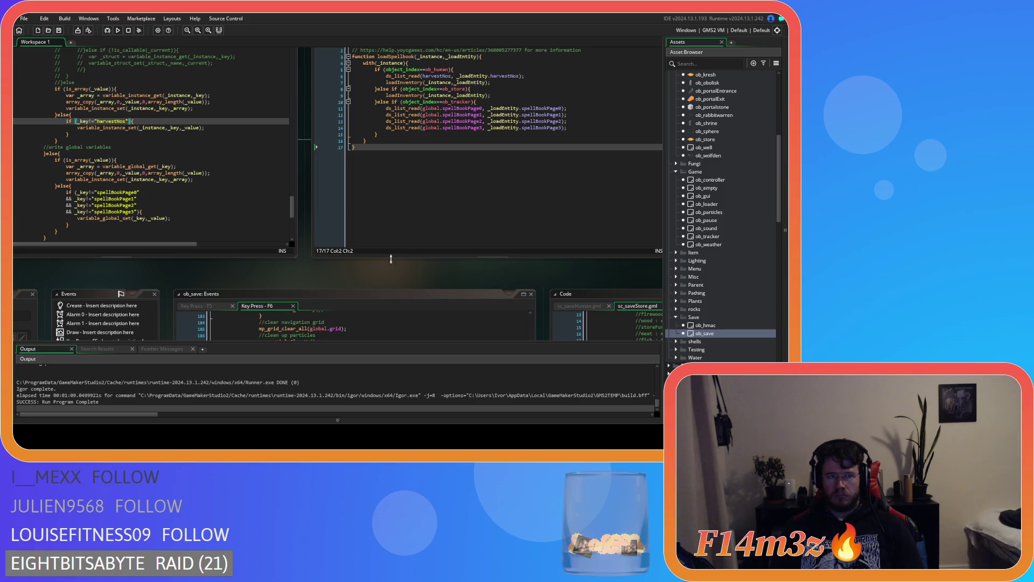
key("Return")
type("&& _key!=\"inv\"){")
In sc_saveStore, rename the saveInv assignment on line 39 to inv.
mouse_move(448, 273)
left_mouse_down()
mouse_move(374, 225)
mouse_move(61, 96)
left_mouse_up()
left_click_drag(420, 305, 307, 298)
key("BackSpace")
key("ctrl+z")
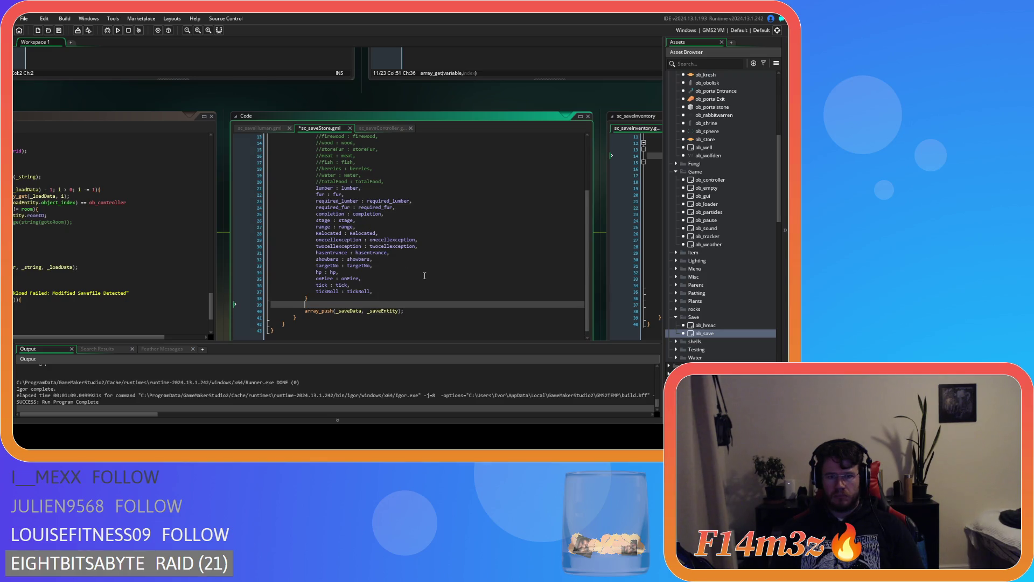
left_click_drag(348, 306, 338, 306)
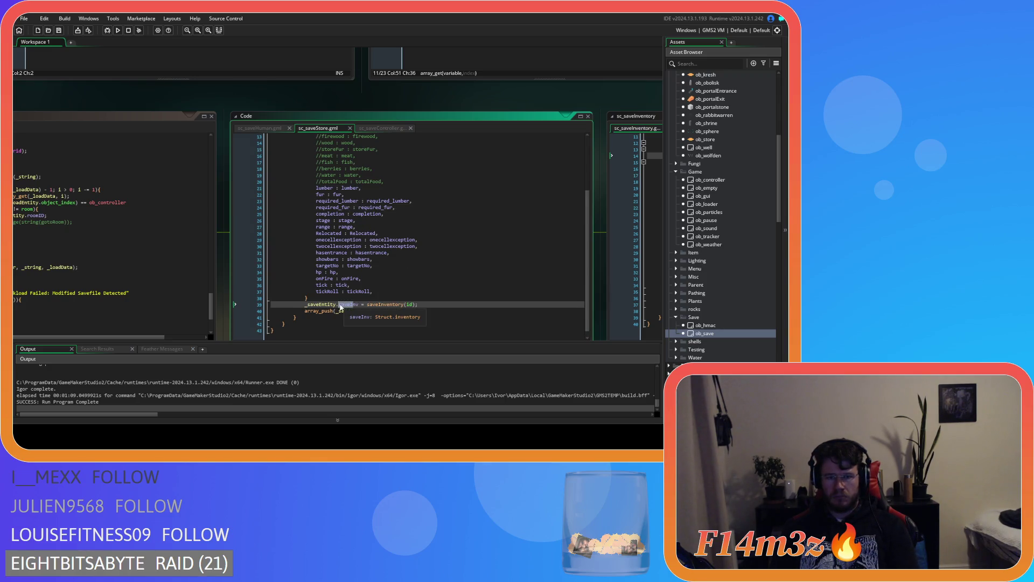
type("i")
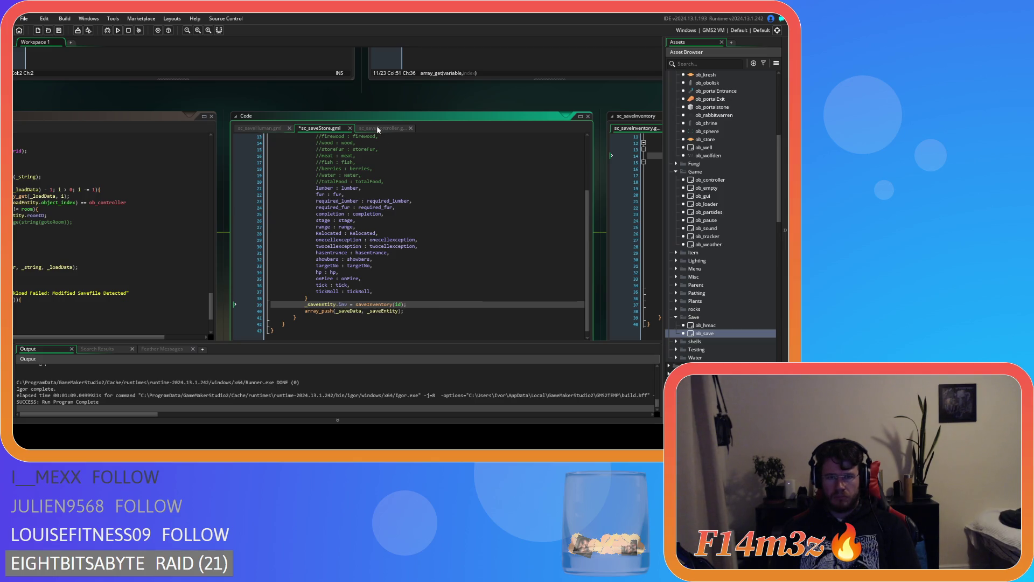
In sc_saveHuman, replace saveInv on line 157 with inv.
left_click(376, 127)
left_click(280, 128)
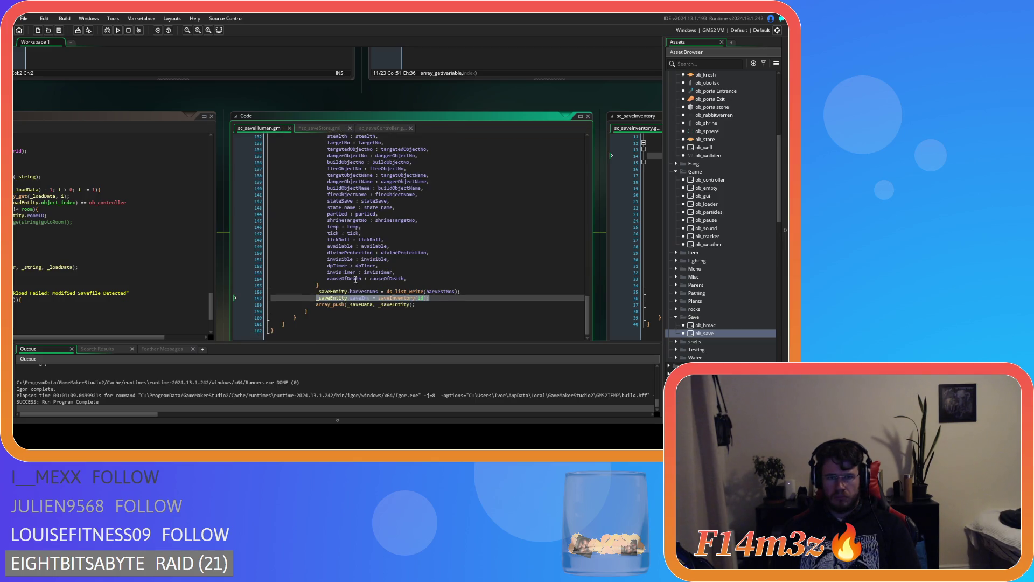
left_click(360, 298)
double_click(360, 298)
type("inv")
key("Up")
key("Up")
mouse_move(619, 108)
left_mouse_down()
mouse_move(385, 101)
mouse_move(218, 69)
left_mouse_up()
scroll(452, 182, "up", 3)
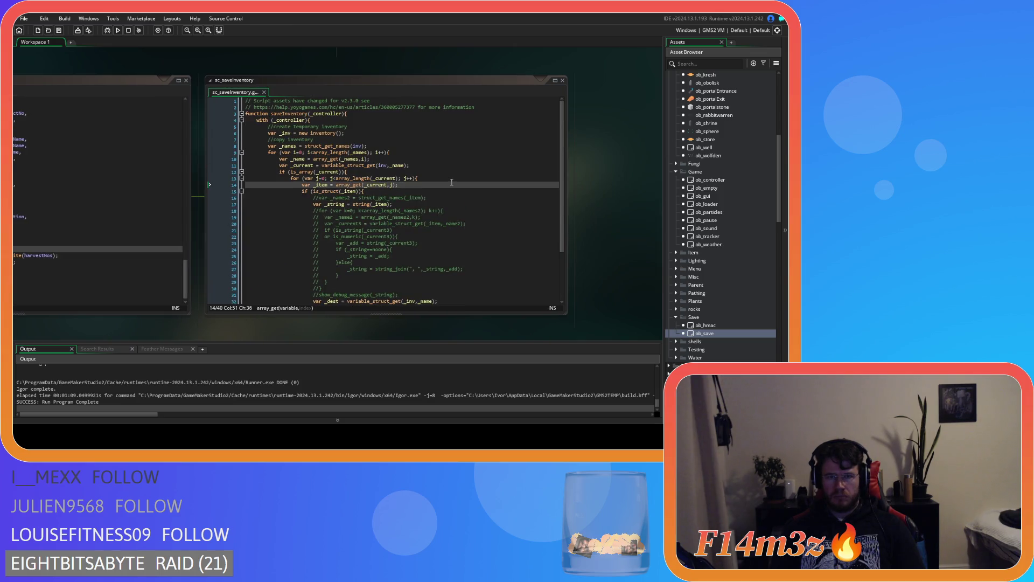
Delete the commented array_sort lines and the //array_push line from sc_loadInventory.
mouse_move(495, 166)
left_mouse_down()
mouse_move(591, 134)
mouse_move(462, 167)
mouse_move(494, 263)
left_mouse_up()
left_click(337, 177)
left_click_drag(436, 210, 516, 196)
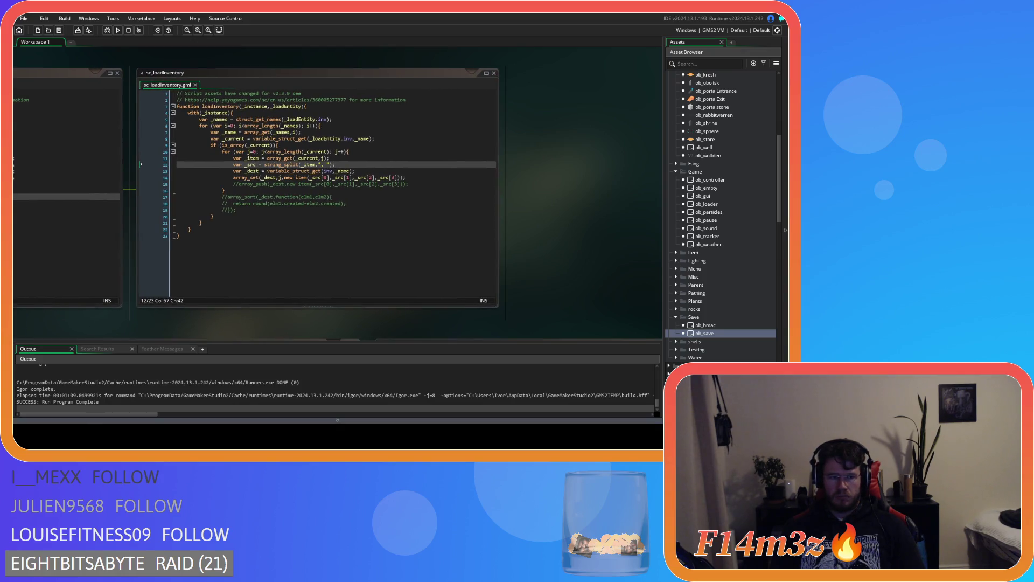
mouse_move(302, 162)
left_mouse_down()
mouse_move(344, 58)
mouse_move(485, 250)
mouse_move(523, 188)
left_mouse_up()
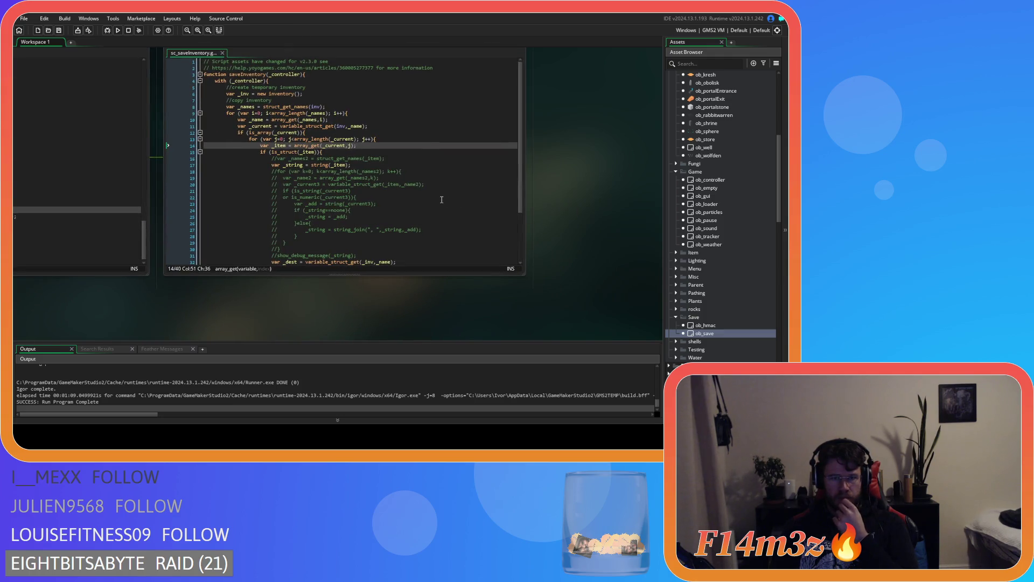
mouse_move(356, 256)
left_mouse_down()
mouse_move(302, 248)
mouse_move(254, 220)
left_mouse_up()
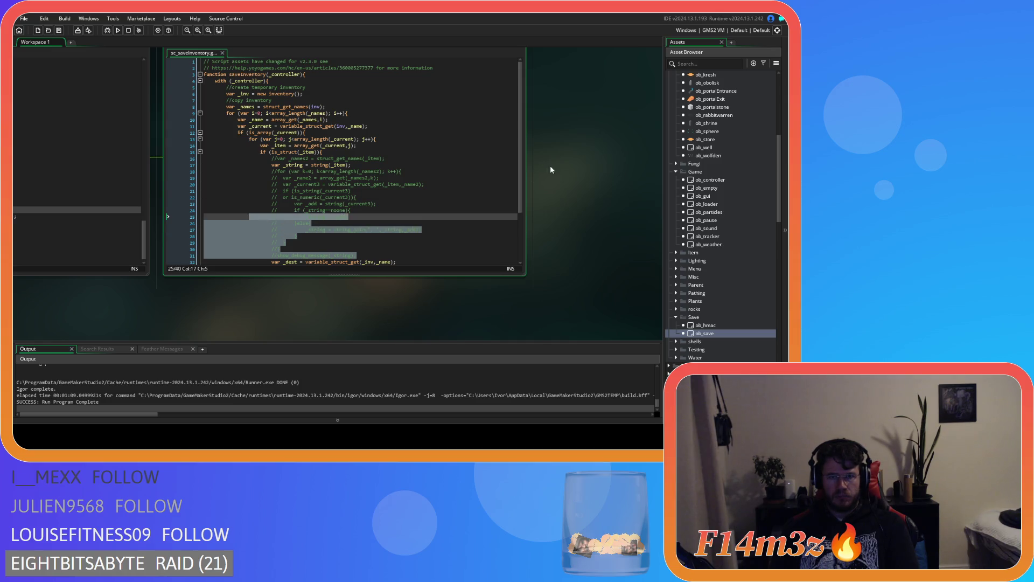
left_click_drag(248, 212, 127, 194)
key("BackSpace")
key("BackSpace")
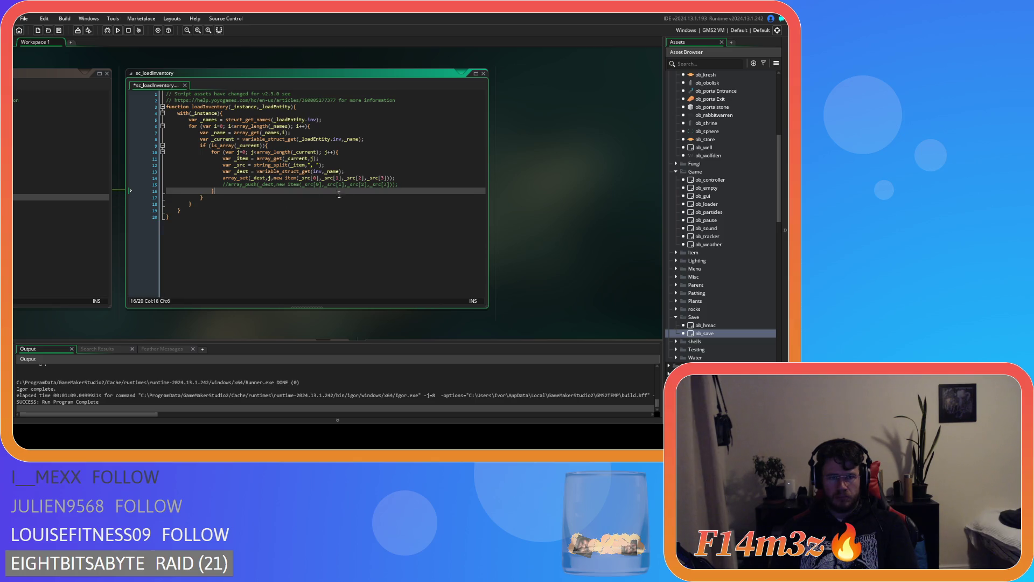
left_click_drag(399, 184, 109, 184)
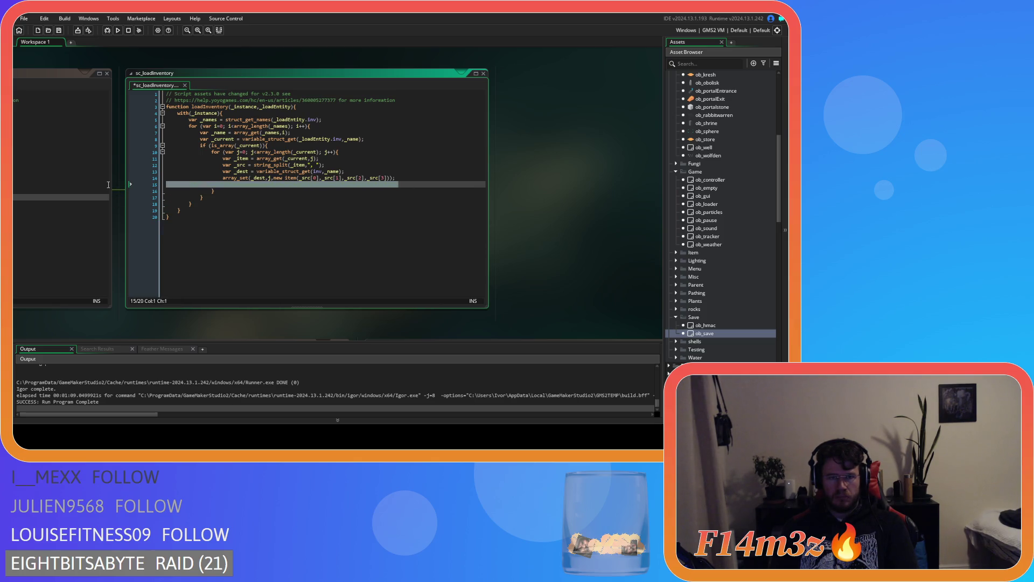
key("BackSpace")
key("BackSpace")
Select the sc_loadInventory body (lines 3–19), open its editing options, then clear the selection.
left_click(230, 202)
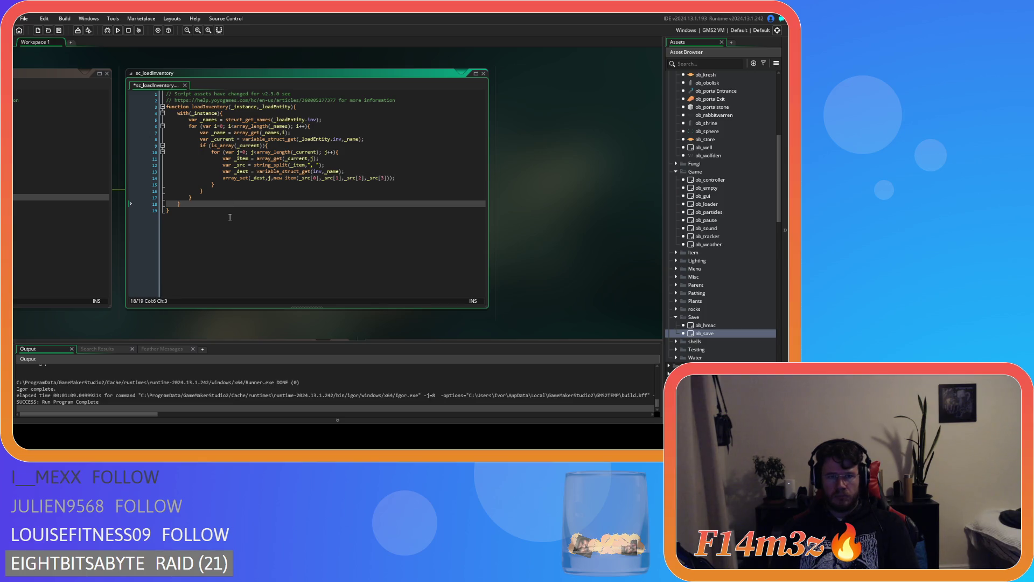
mouse_move(230, 205)
left_mouse_down()
mouse_move(173, 197)
mouse_move(173, 115)
left_mouse_up()
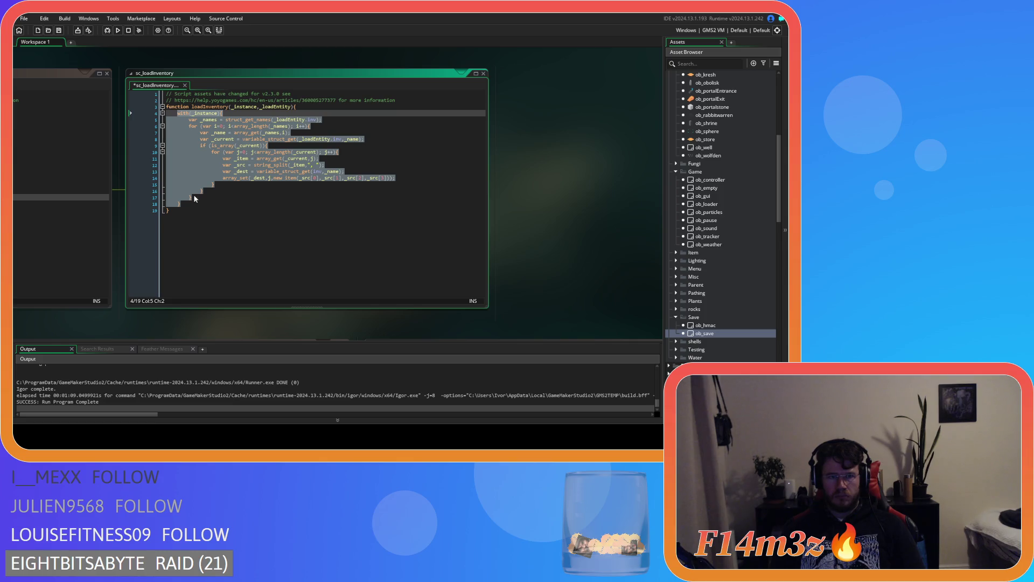
right_click(191, 161)
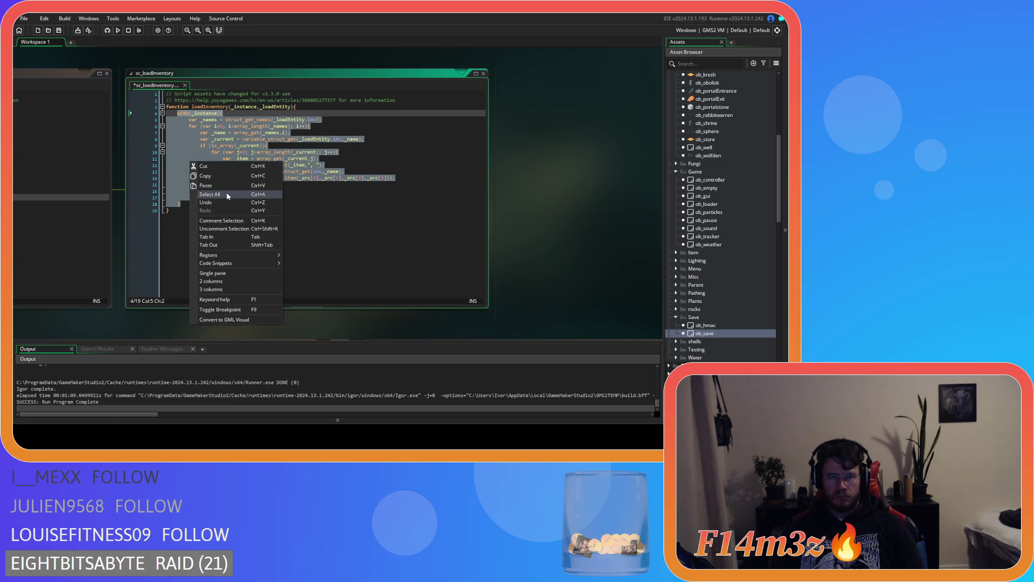
left_click(178, 204)
left_click_drag(178, 211, 151, 107)
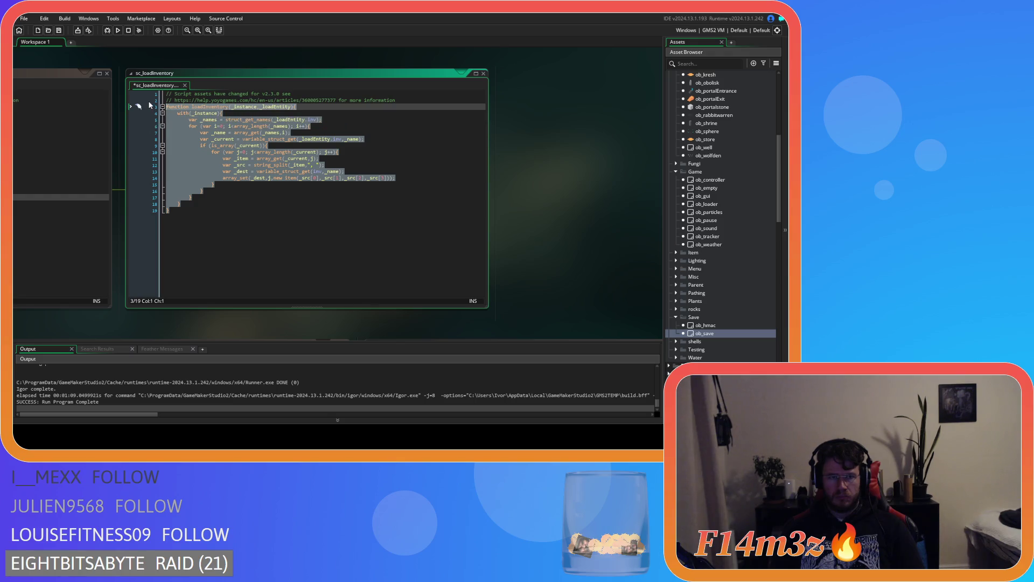
right_click(197, 133)
left_click(219, 150)
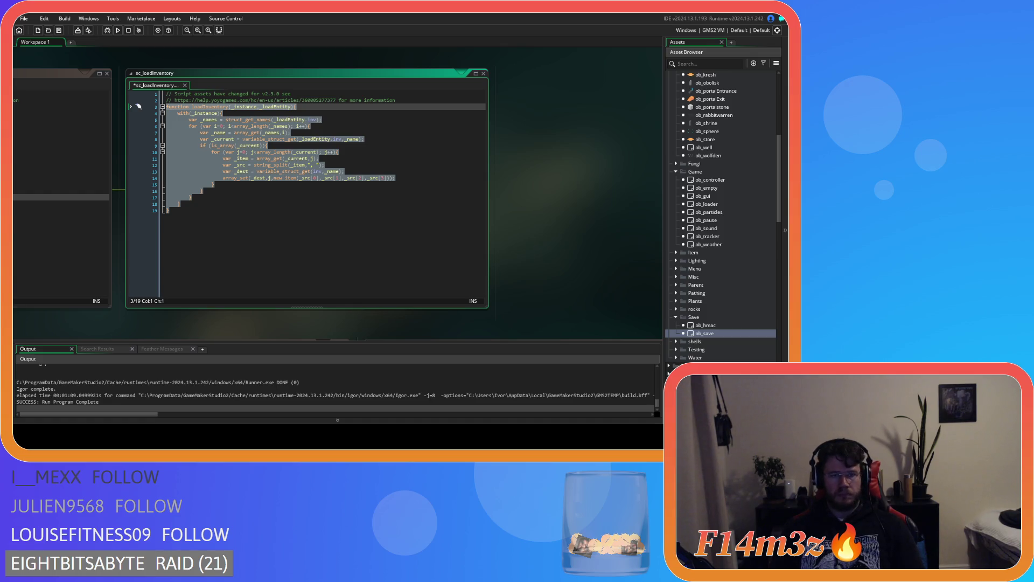
left_click(355, 211)
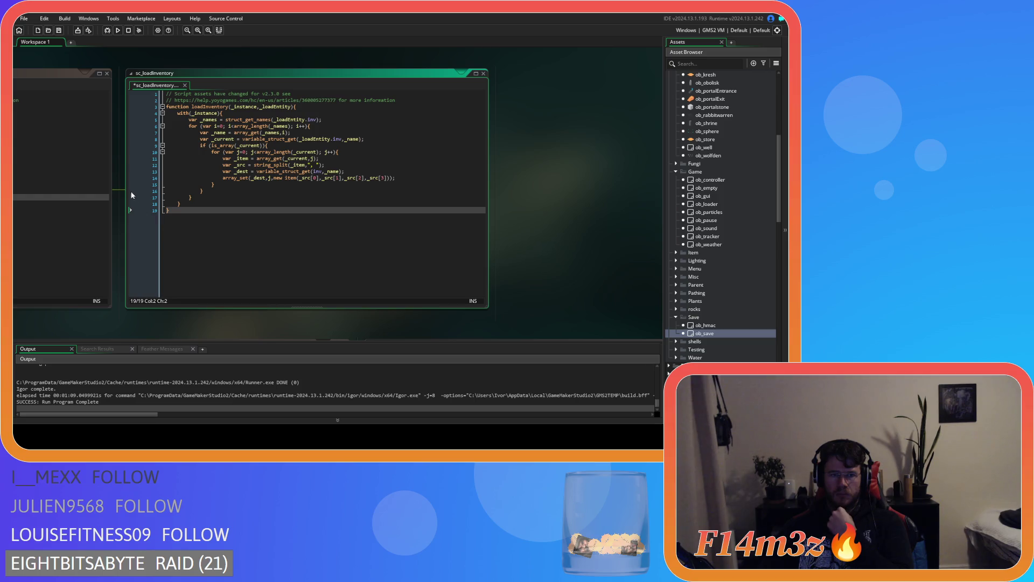
Put a breakpoint on line 14's array_set in sc_loadInventory, then save and build with F5.
left_click(138, 178)
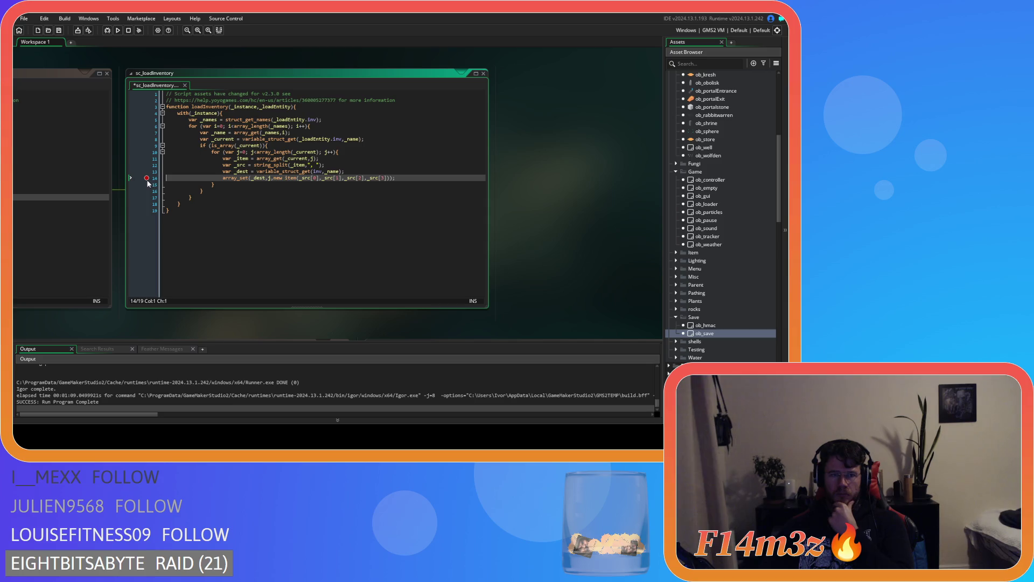
mouse_move(112, 313)
left_mouse_down()
mouse_move(458, 306)
mouse_move(219, 302)
left_mouse_up()
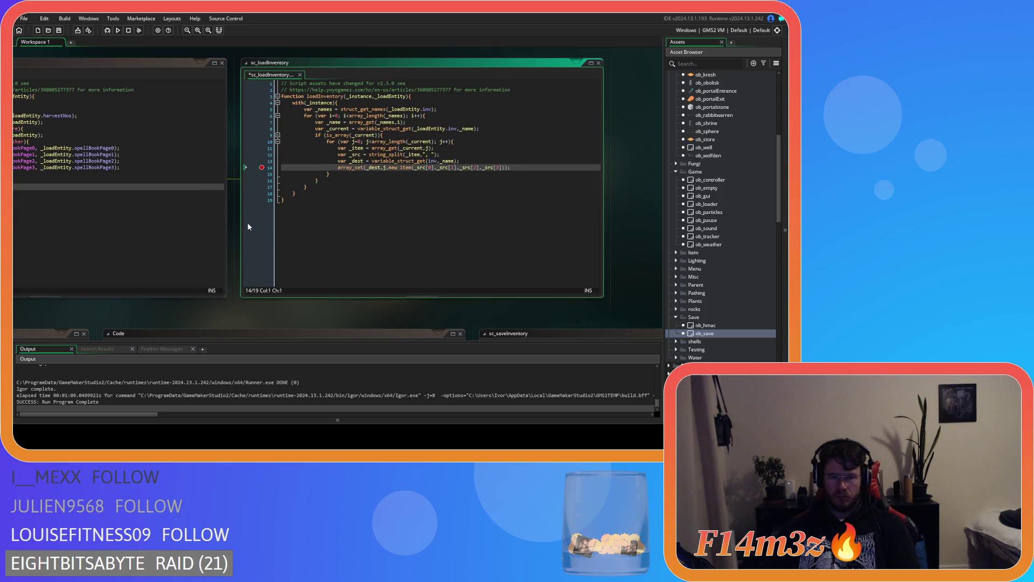
left_click_drag(229, 308, 153, 301)
key("F5")
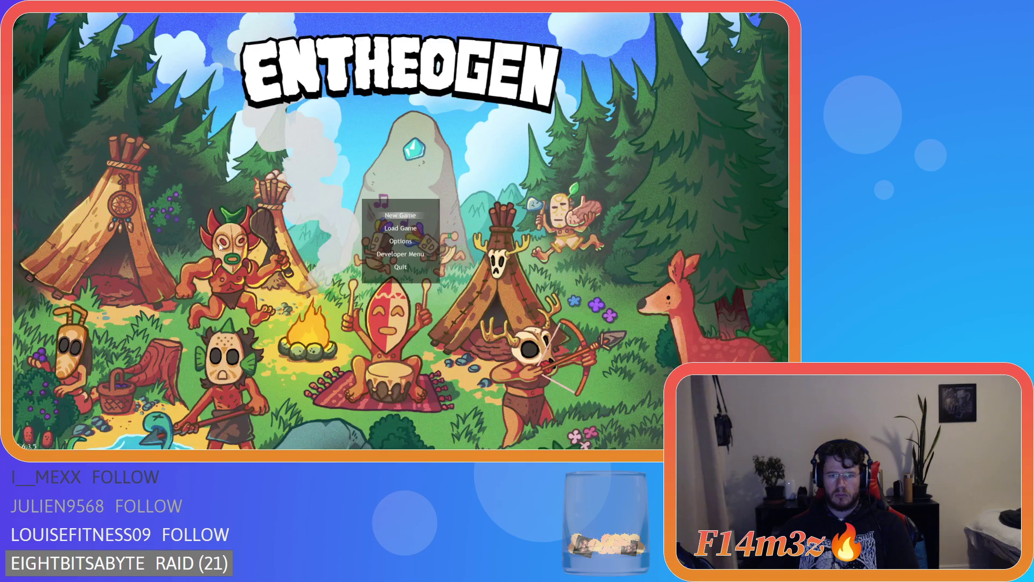
Start a New Game from the title menu and dismiss the help overlay.
key("Up")
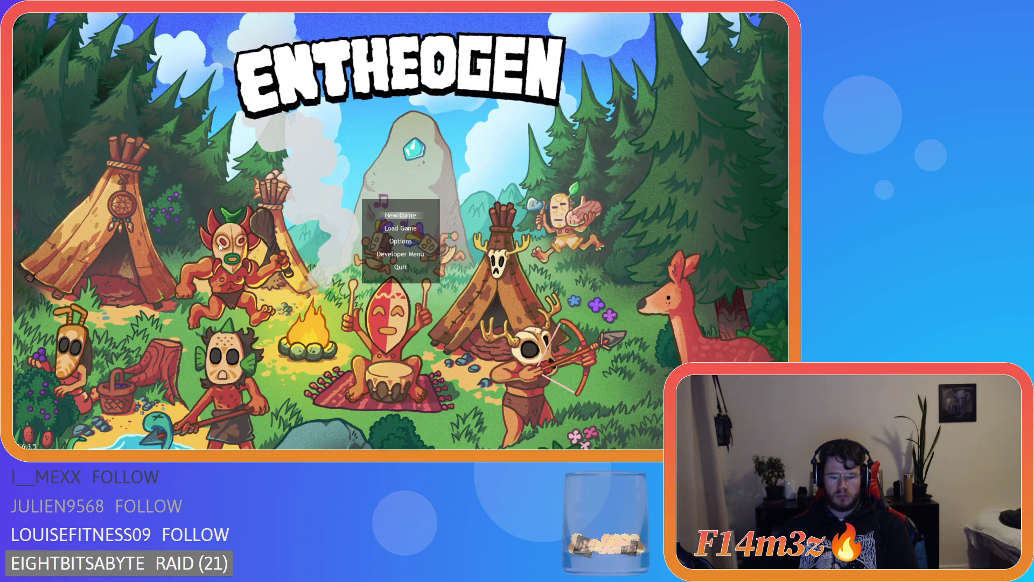
key("Return")
key("Return")
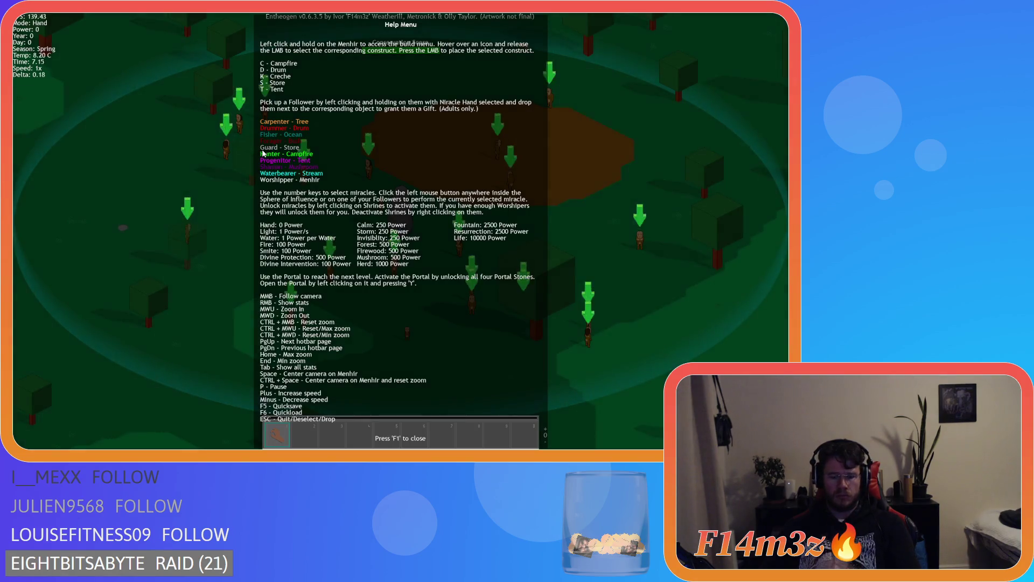
key("F1")
View the Tribe statistics, then quit to the title menu and choose to load a game.
key("Tab")
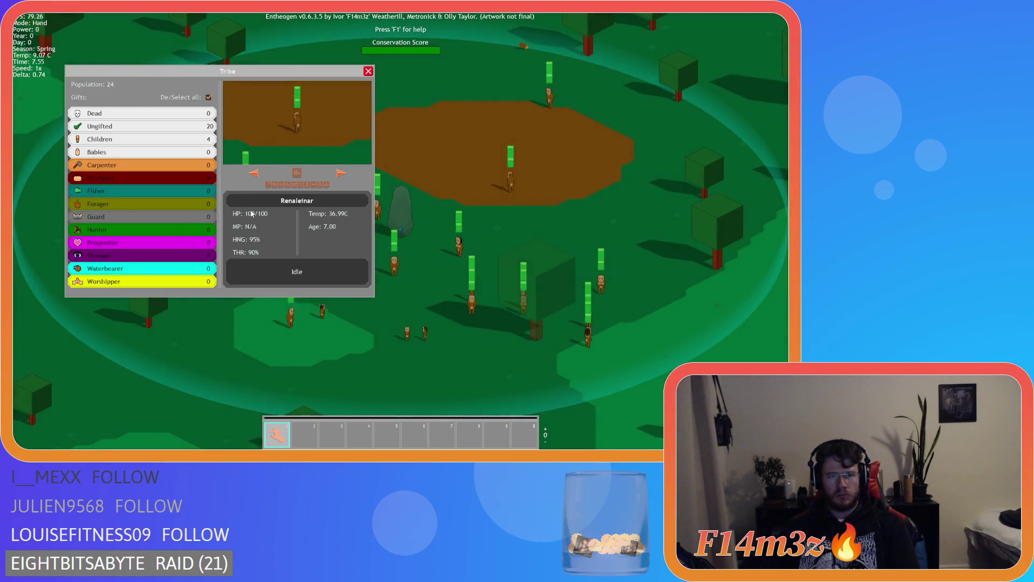
left_click(367, 74)
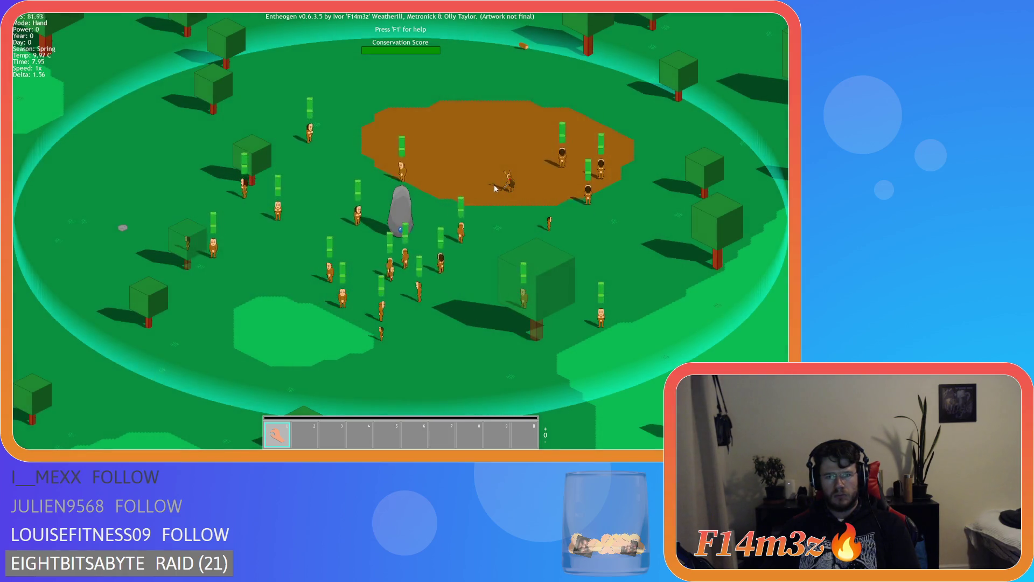
key("w")
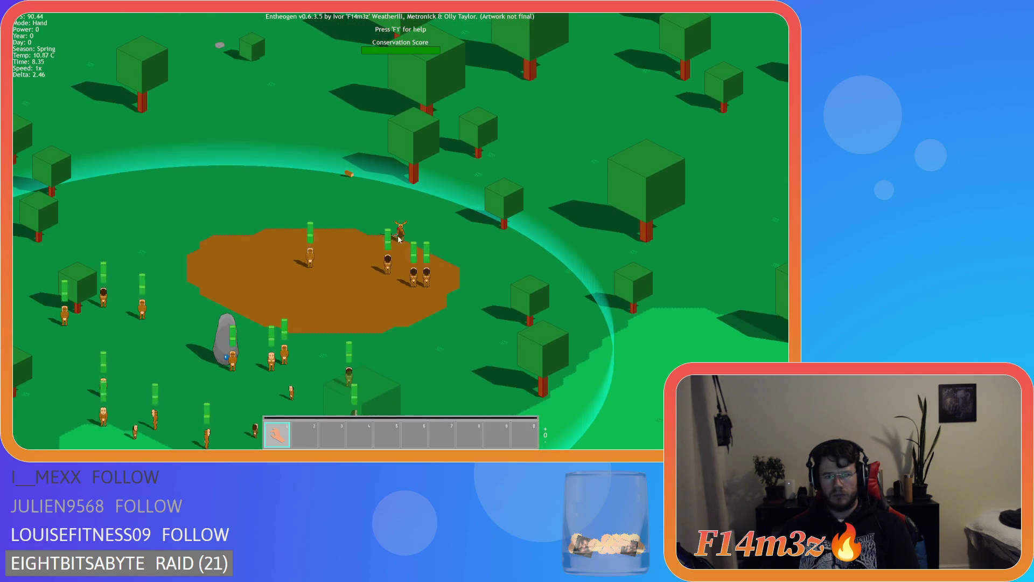
key("Escape")
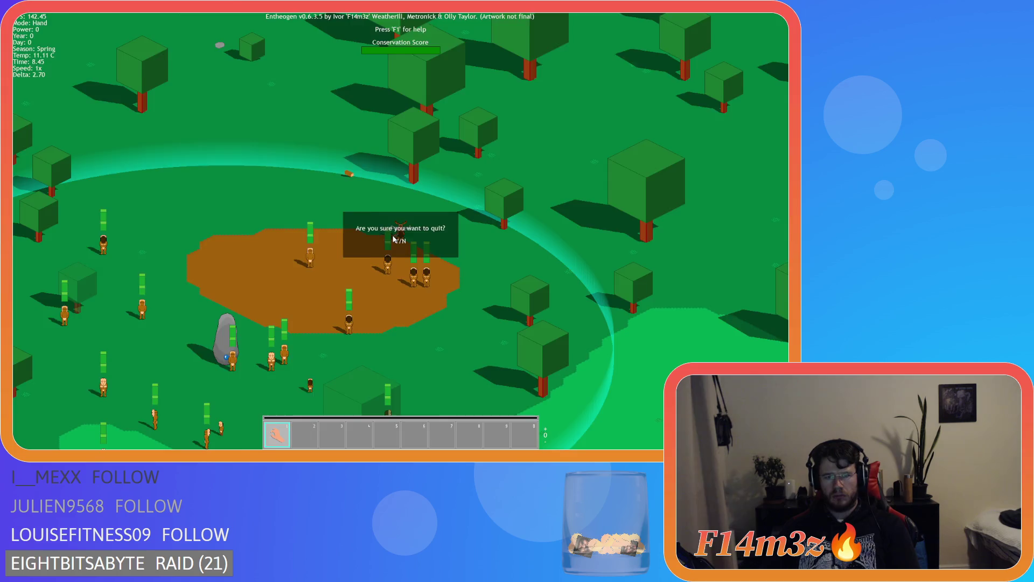
left_click(393, 239)
key("Return")
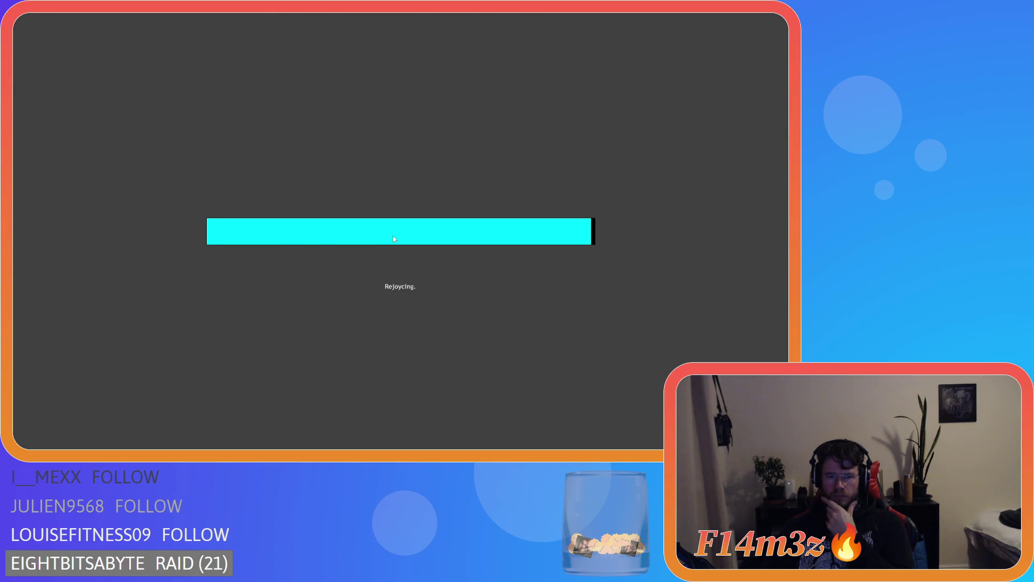
Dismiss the help overlay, follow the walking villager, and set the game speed to 8x.
key("F1")
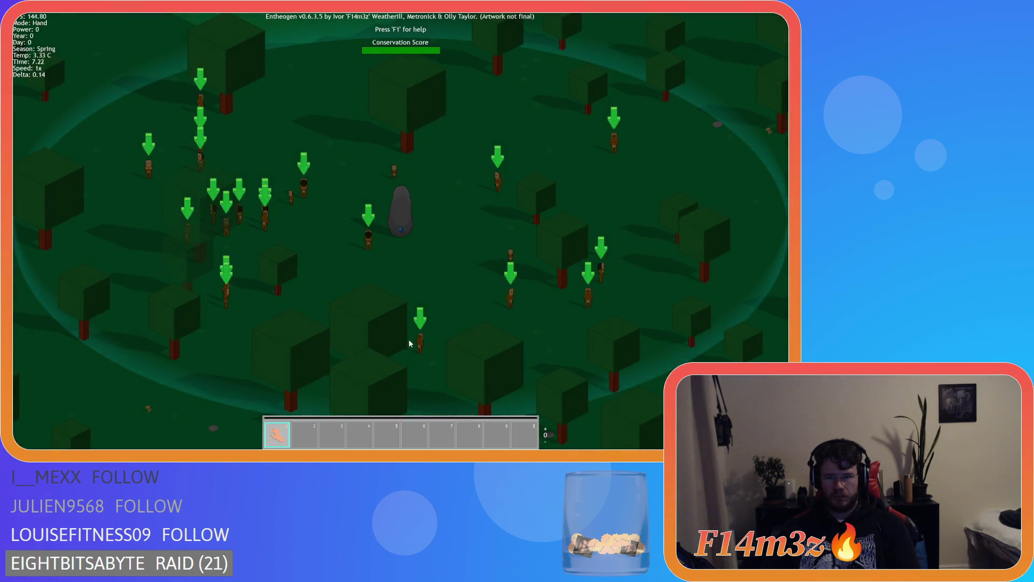
scroll(430, 354, "down", 5)
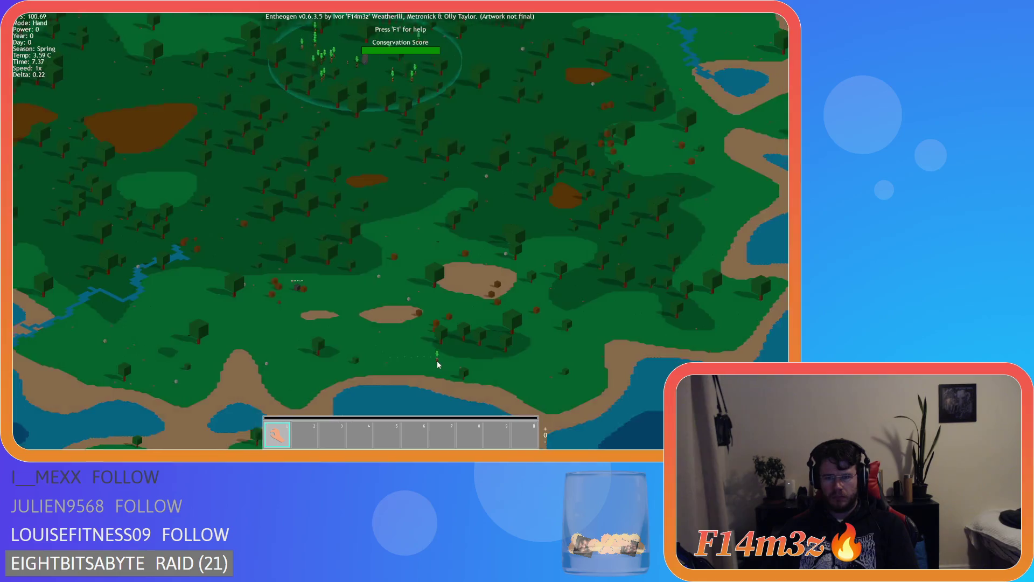
scroll(437, 364, "up", 5)
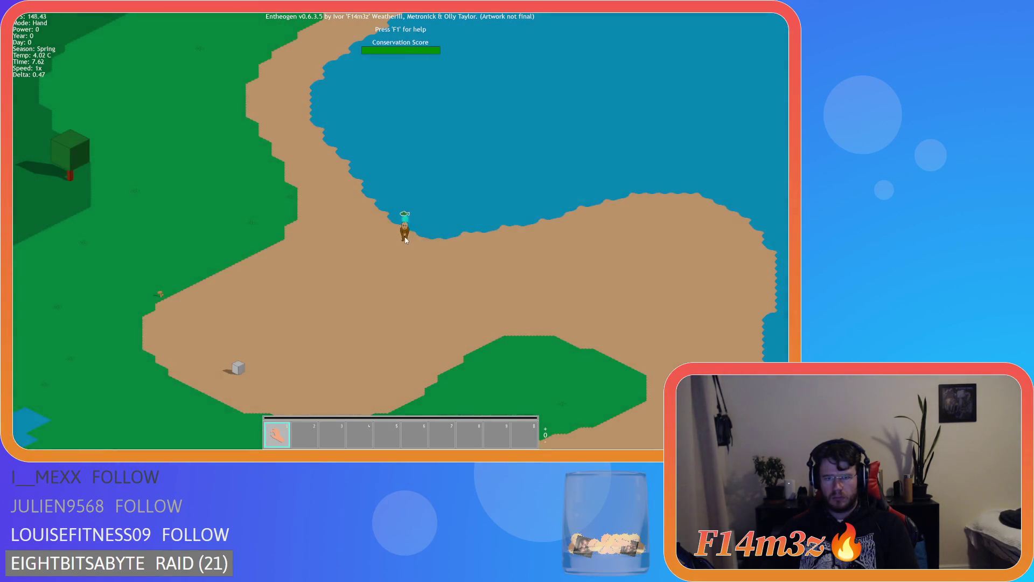
key("plus")
key("plus")
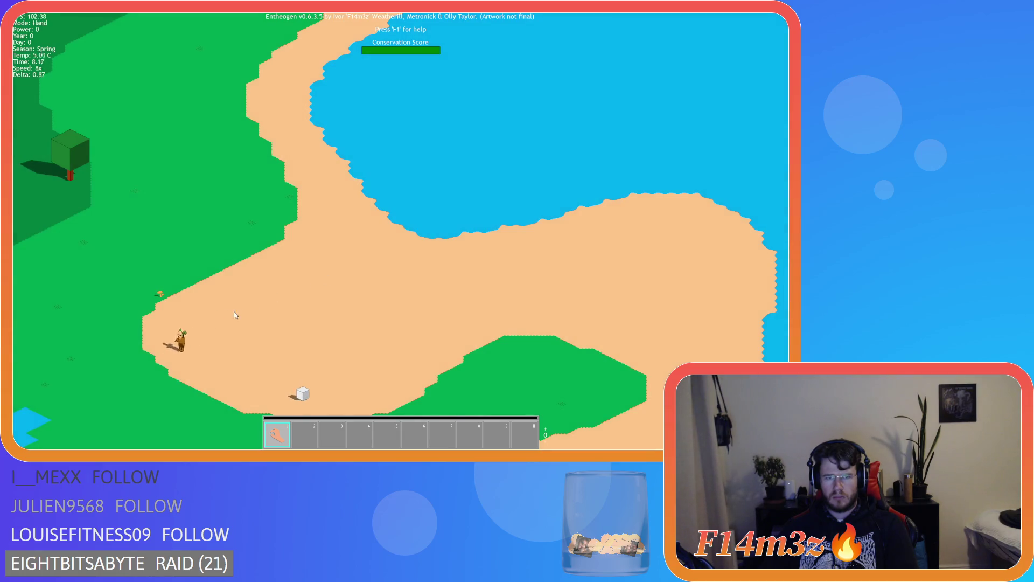
key("minus")
key("minus")
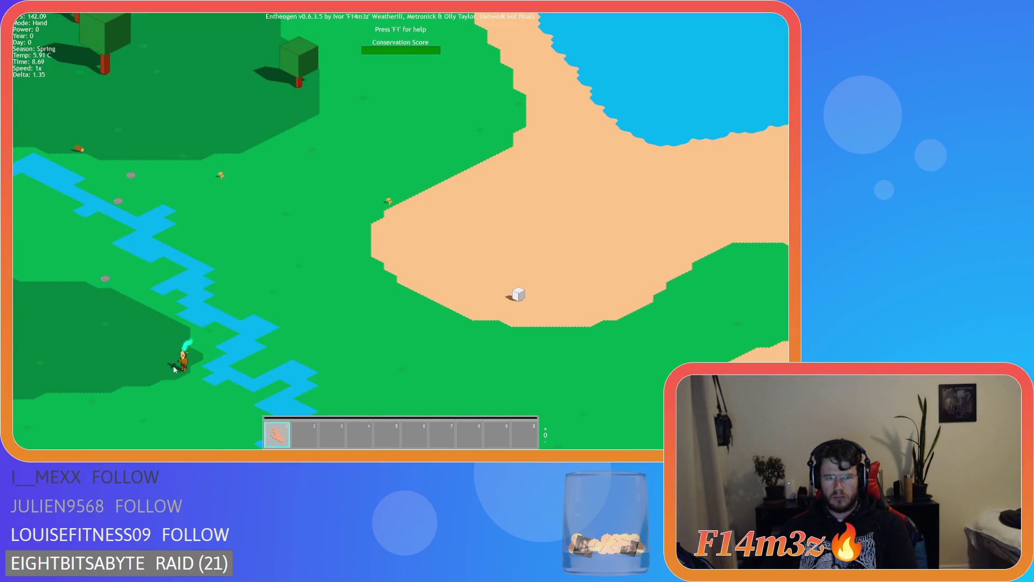
left_click(180, 358)
key("plus")
key("plus")
key("plus")
scroll(263, 348, "up", 5)
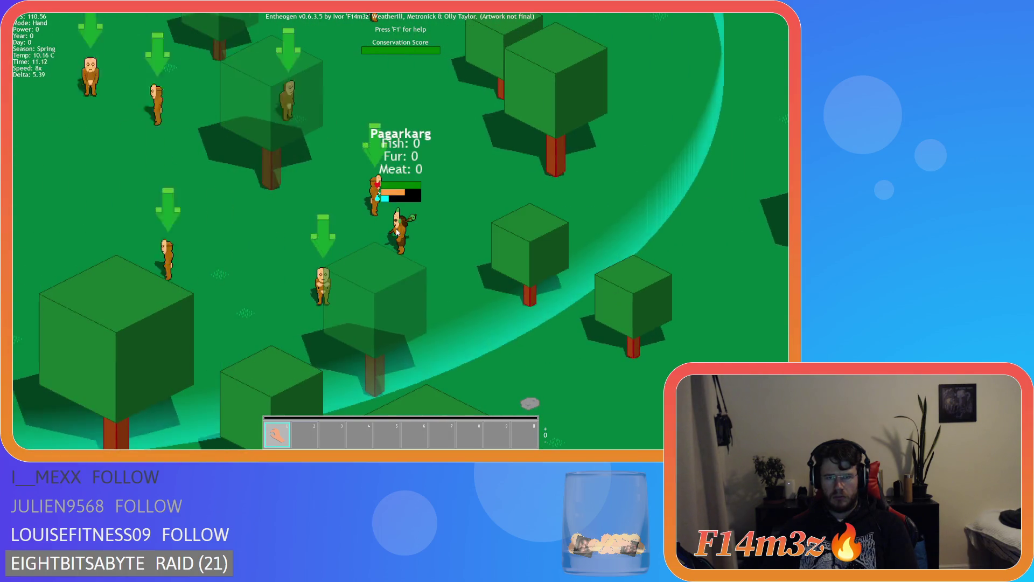
scroll(392, 244, "down", 5)
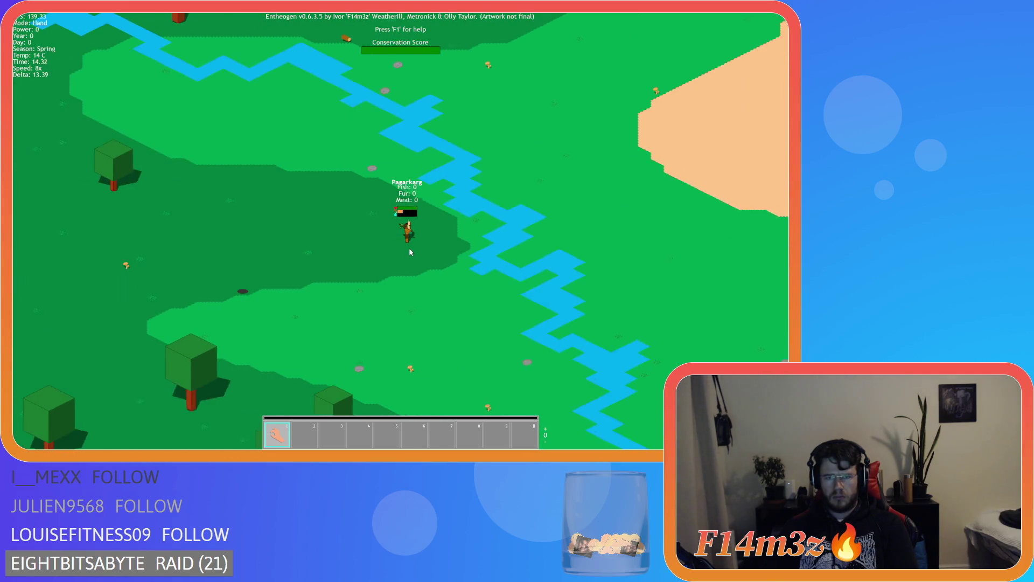
Carry the fisher to the lake, quicksave after a fish is caught, quickload with F9, and quit.
mouse_move(395, 241)
left_mouse_down()
mouse_move(676, 106)
mouse_move(695, 125)
left_mouse_up()
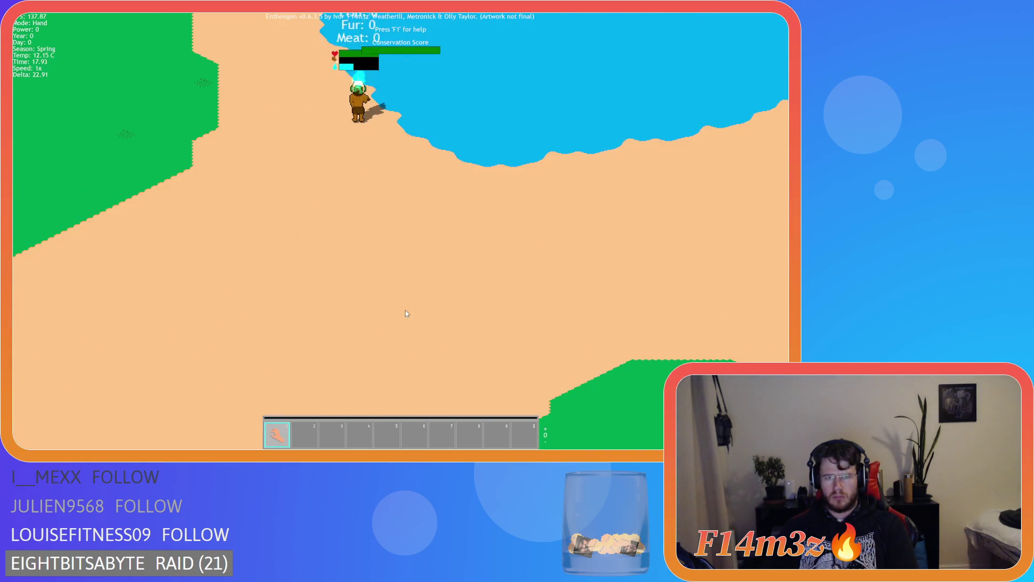
scroll(512, 269, "up", 3)
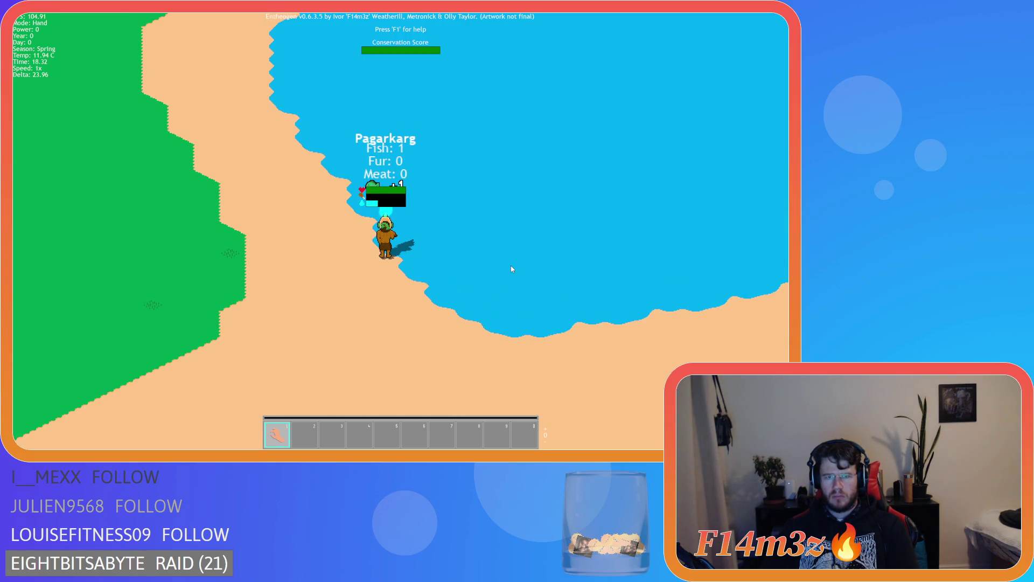
key("F5")
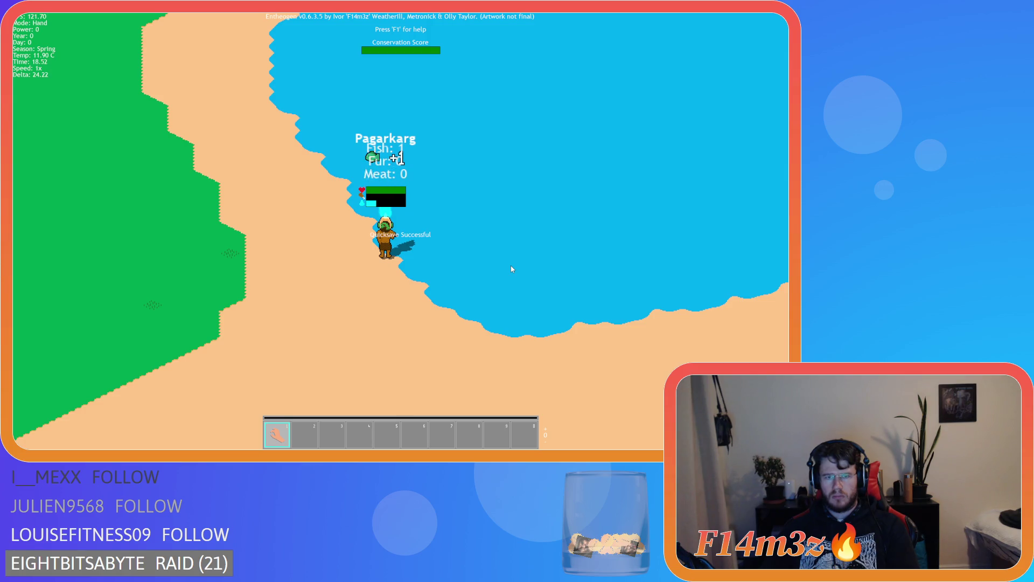
key("F9")
key("Escape")
key("y")
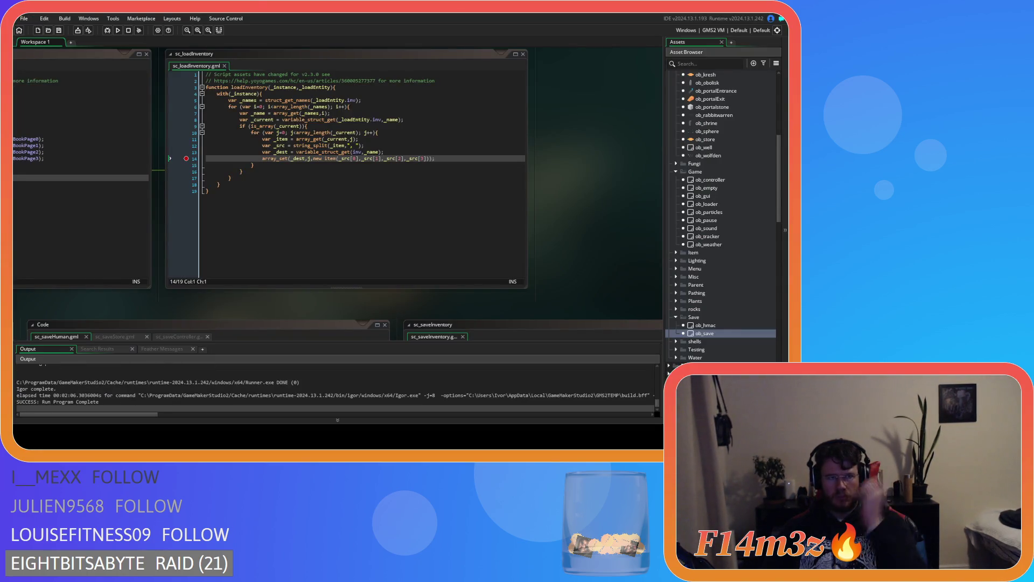
Rebuild and launch Entheogen using the Debug/Run toolbar button.
left_click(108, 31)
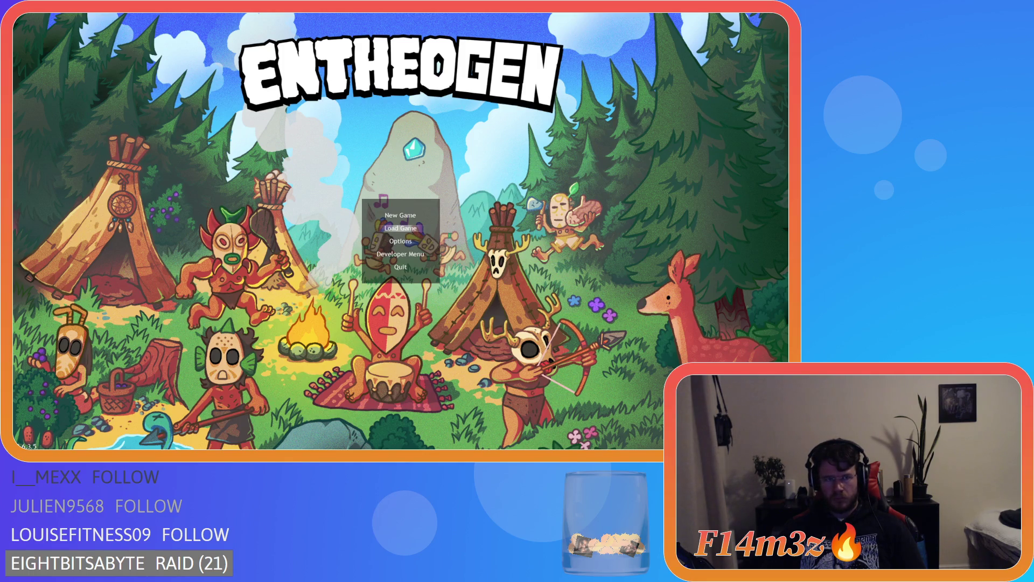
Close the Entheogen game window with Alt+F4.
key("alt+F4")
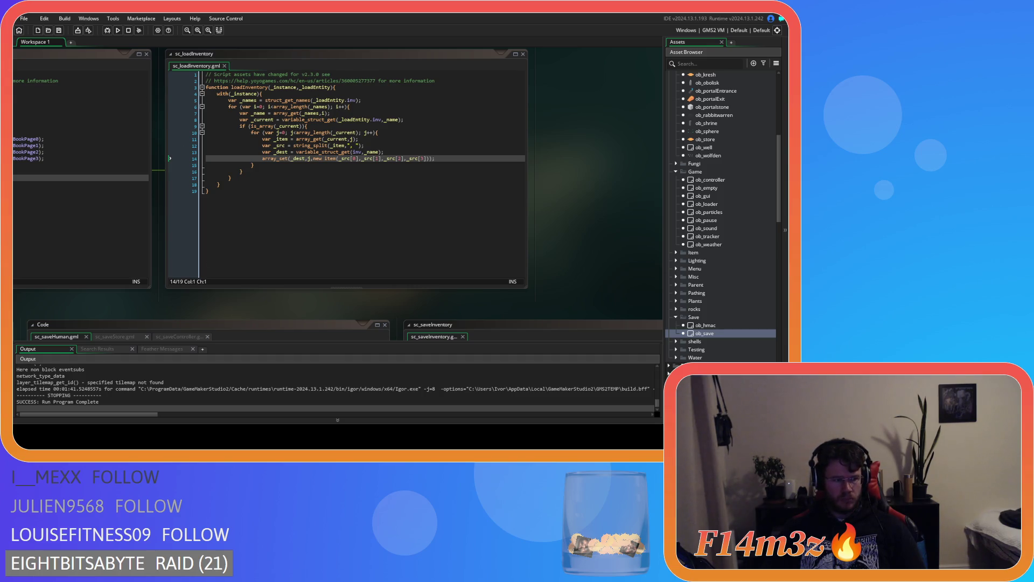
Pan across the open editors and open sc_inventory from the Asset Browser to its item constructor.
left_click_drag(196, 310, 364, 219)
scroll(290, 213, "down", 2)
mouse_move(290, 212)
left_mouse_down()
mouse_move(208, 330)
mouse_move(402, 326)
mouse_move(288, 316)
mouse_move(575, 308)
left_mouse_up()
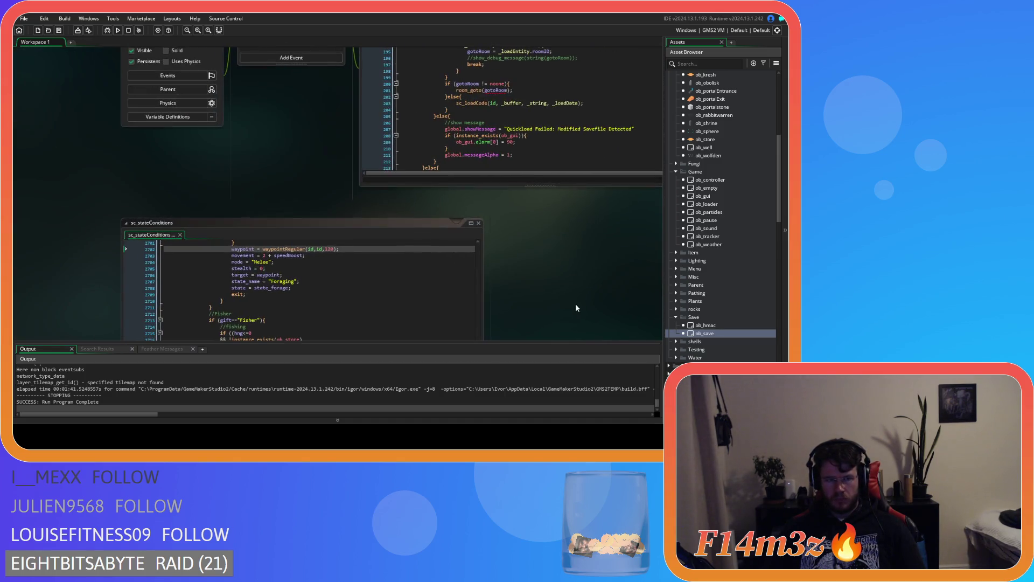
mouse_move(494, 229)
left_mouse_down()
mouse_move(493, 214)
mouse_move(422, 208)
left_mouse_up()
scroll(738, 325, "down", 5)
scroll(738, 326, "down", 5)
double_click(709, 276)
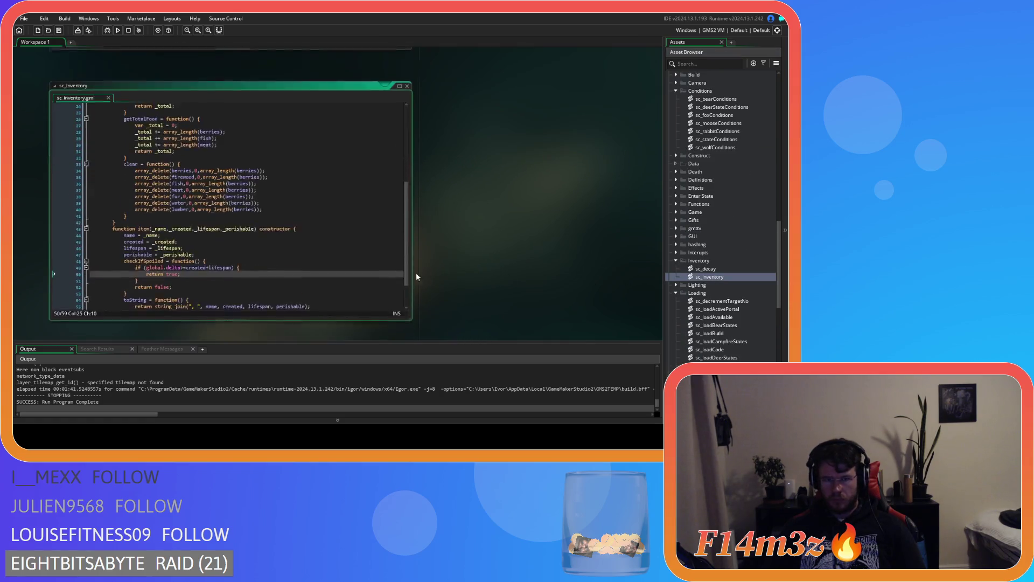
scroll(293, 269, "down", 2)
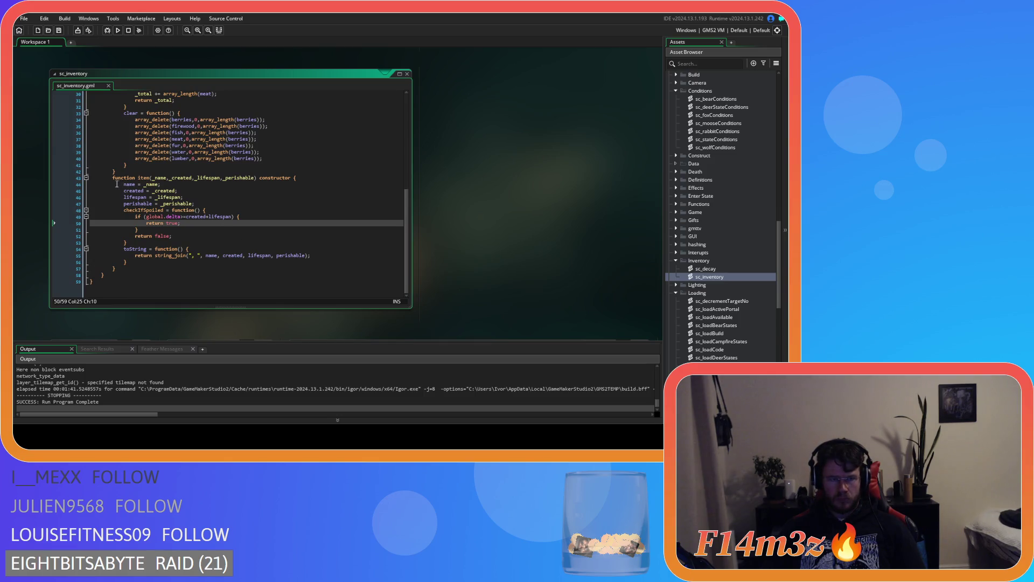
mouse_move(113, 178)
left_mouse_down()
mouse_move(138, 233)
mouse_move(138, 271)
mouse_move(116, 270)
mouse_move(110, 180)
left_mouse_up()
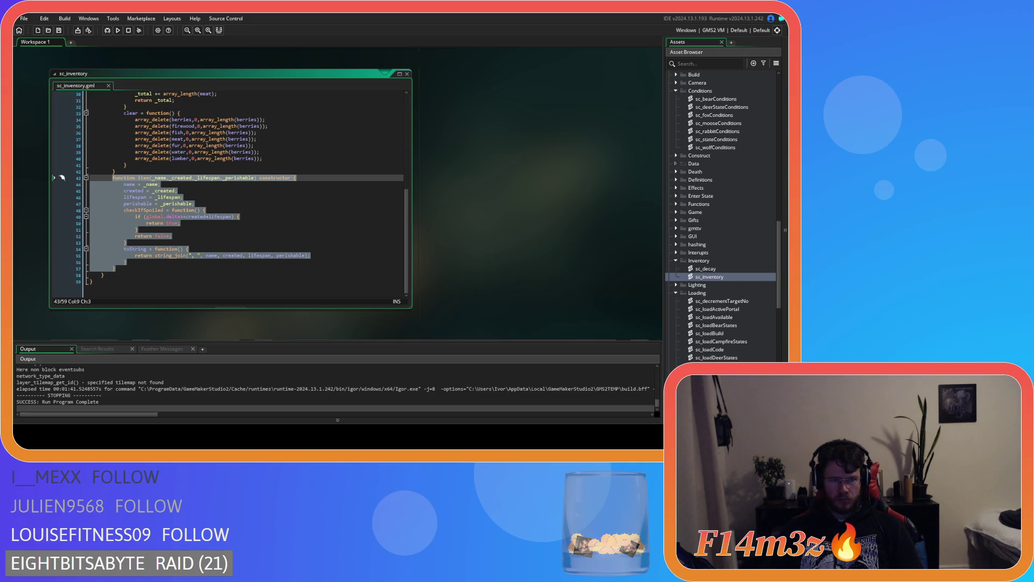
Inspect the checkIfSpoiled function and the perishable assignment in the item constructor.
left_click(291, 240)
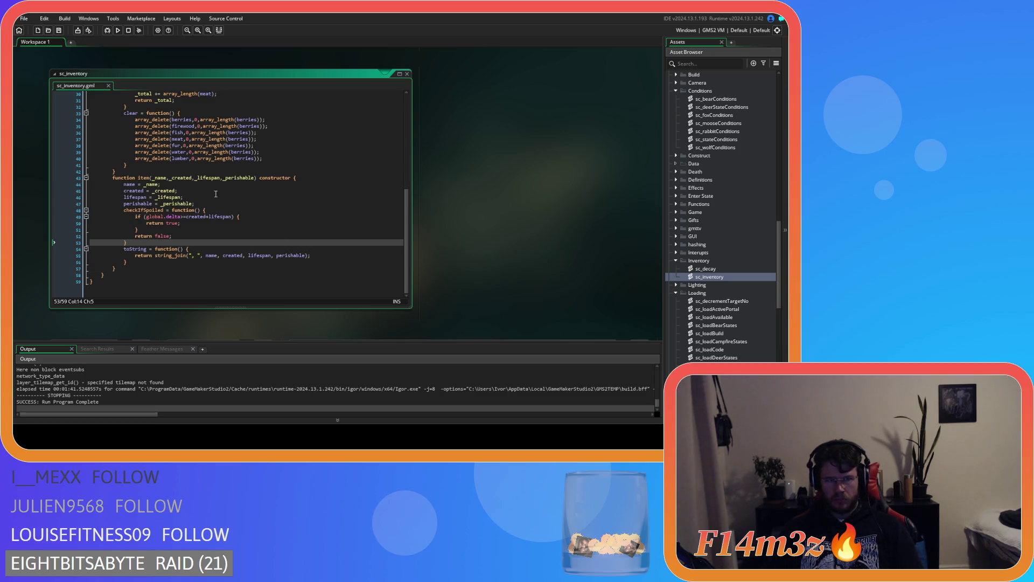
left_click_drag(425, 227, 555, 236)
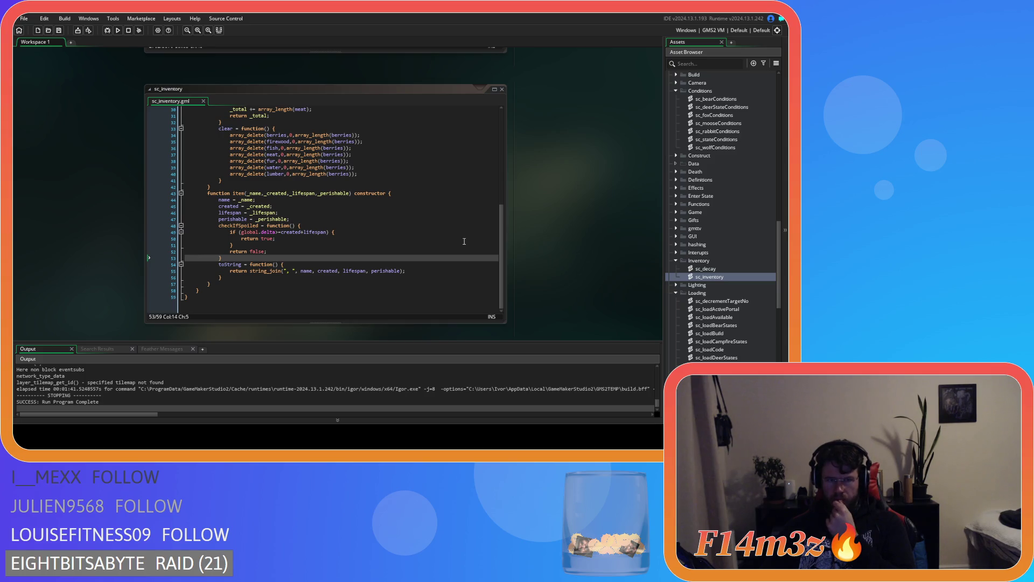
left_click(218, 226)
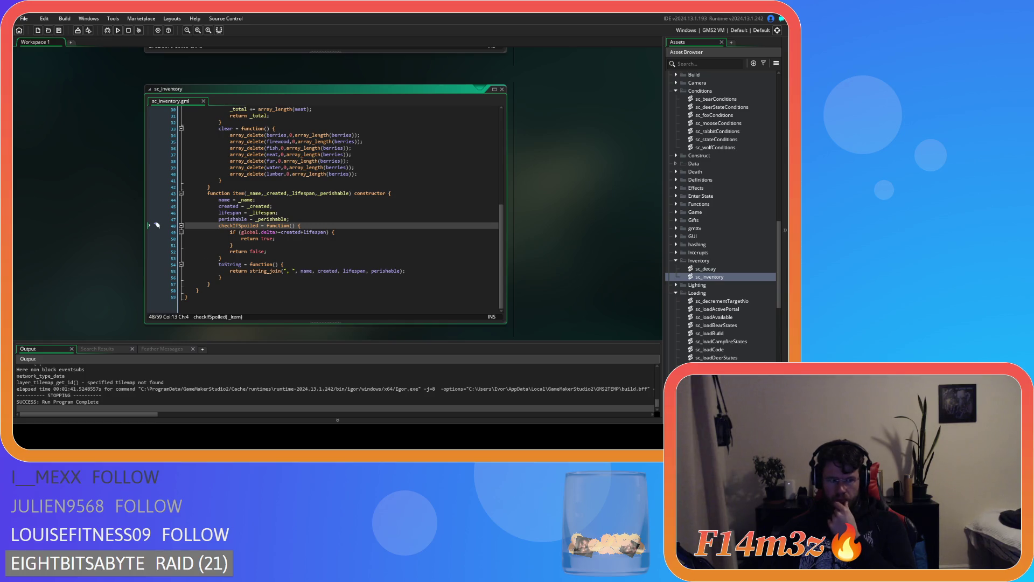
left_click(234, 225)
left_click(226, 219)
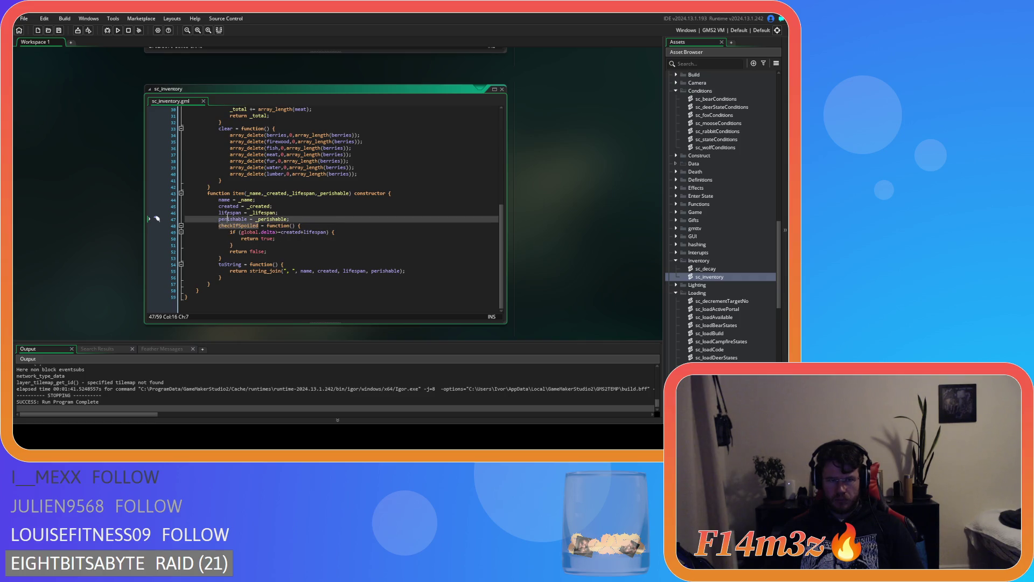
left_click(216, 225)
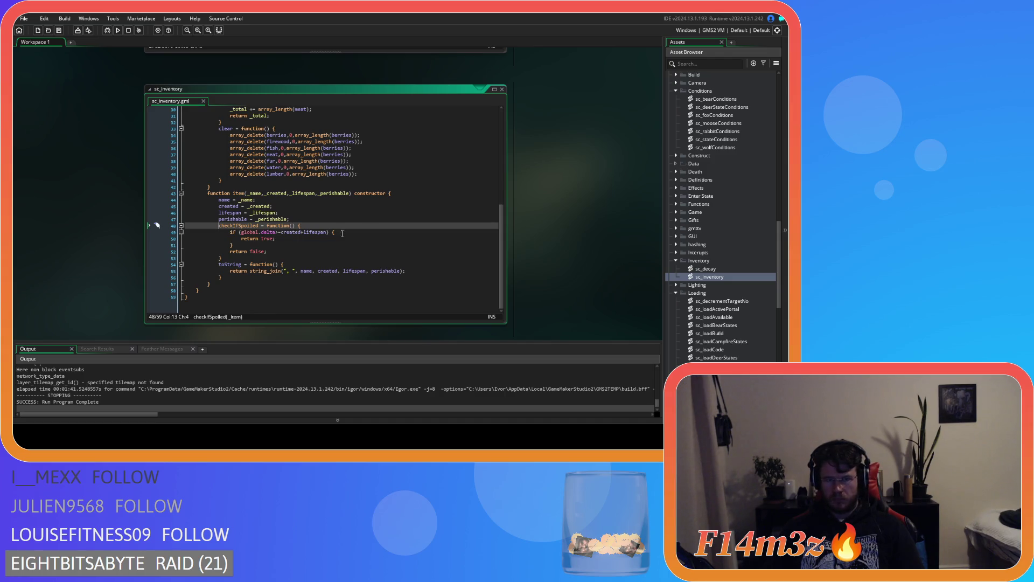
key("Down")
key("Down")
key("Down")
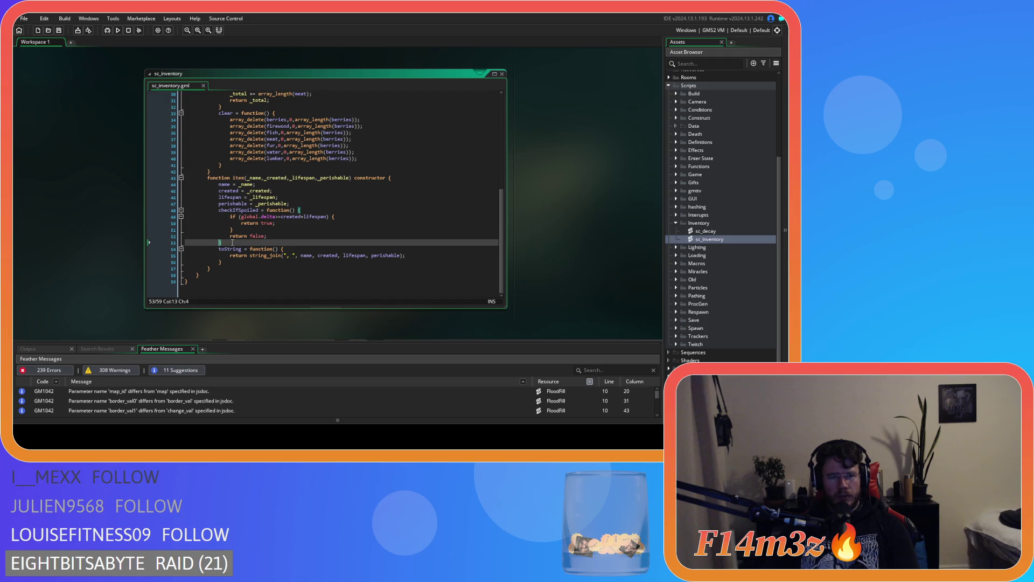
key("Left")
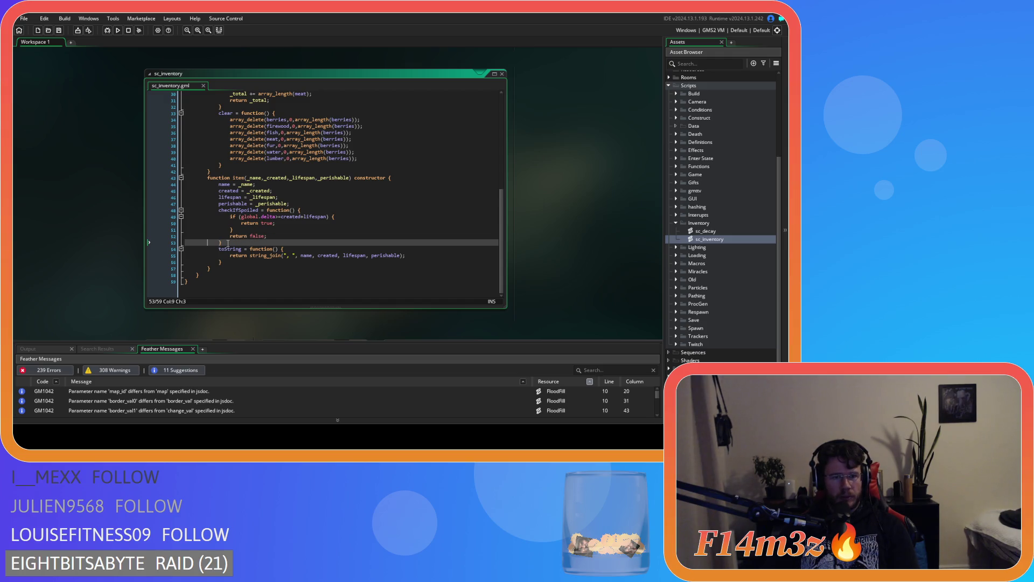
key("Right")
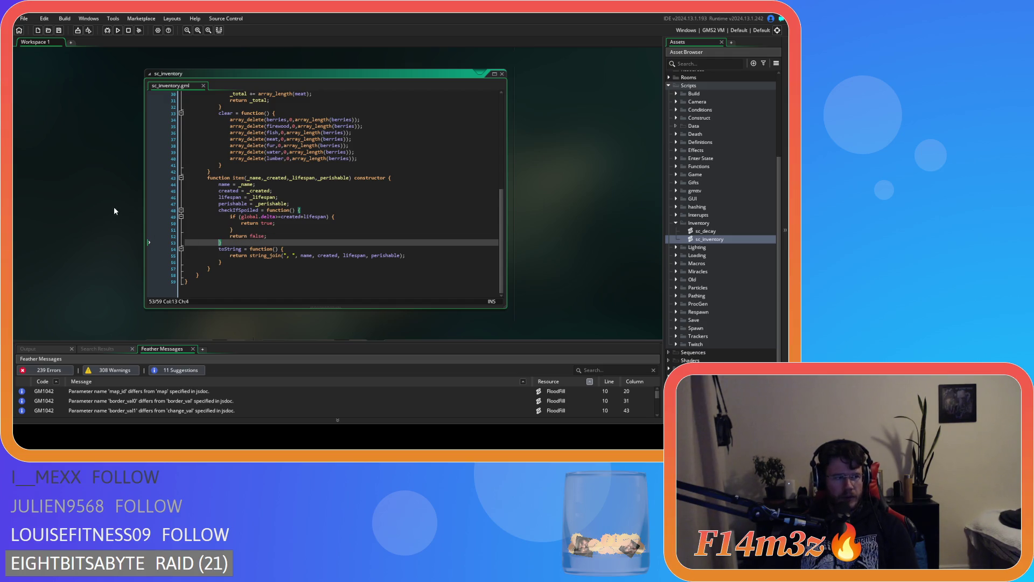
left_click(226, 237)
key("Up")
key("Up")
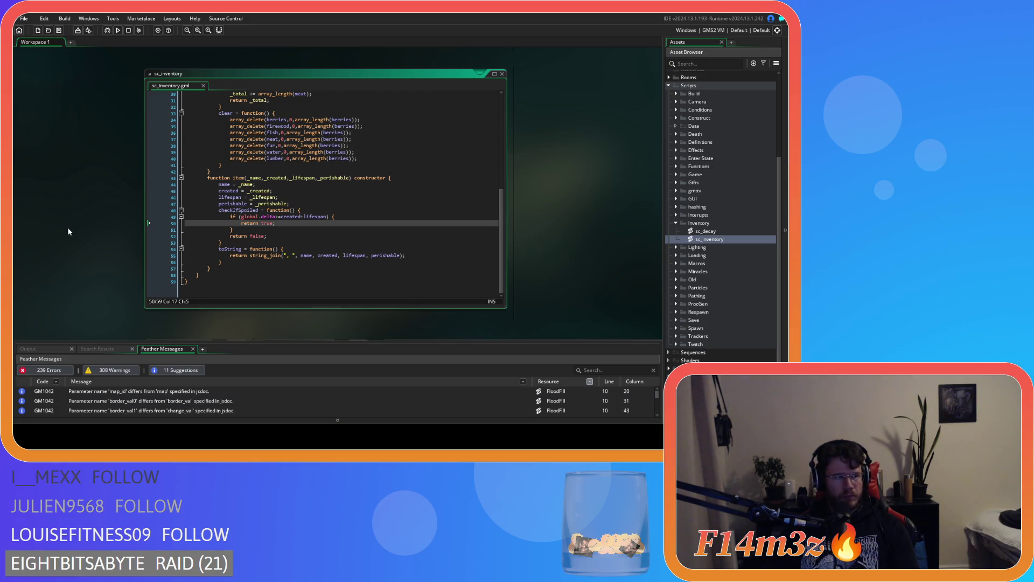
left_click(332, 237)
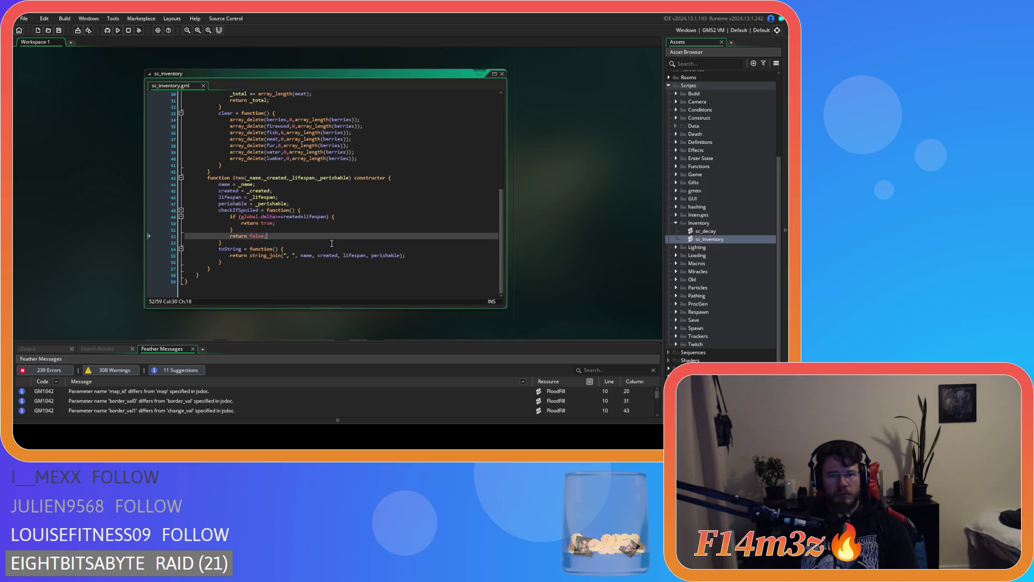
left_click(331, 244)
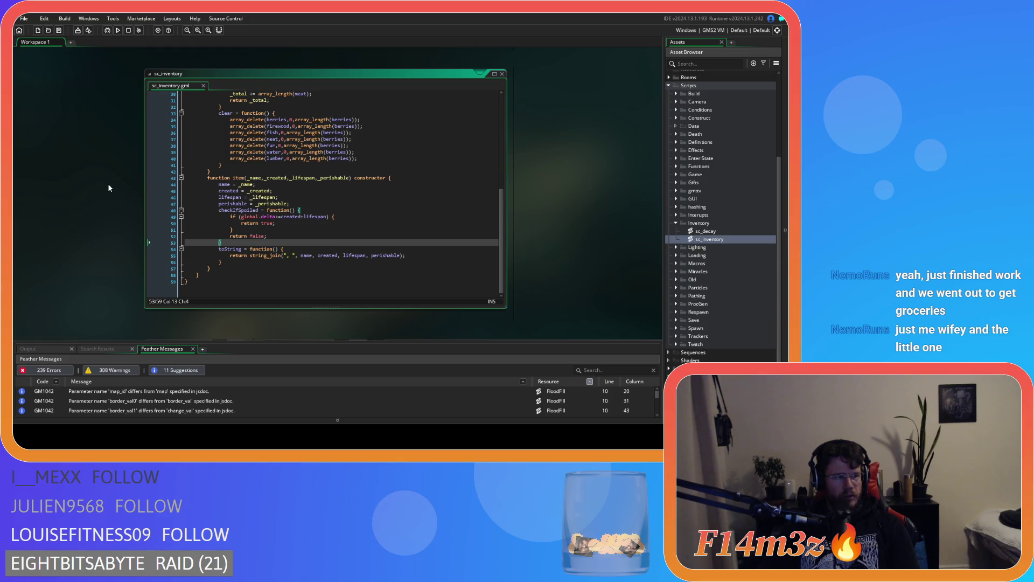
left_click(243, 204)
left_click(269, 229)
left_click(271, 237)
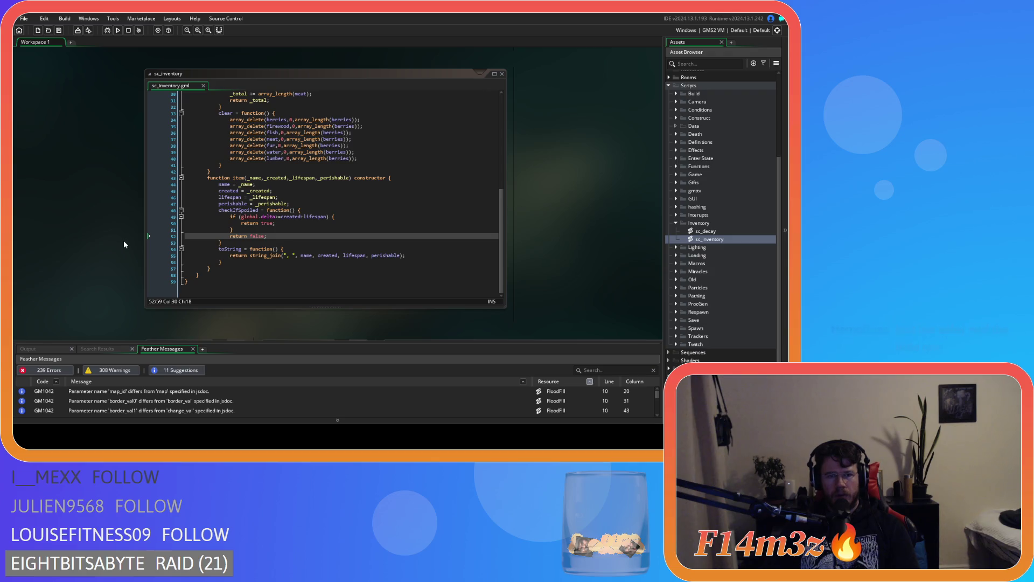
left_click(257, 228)
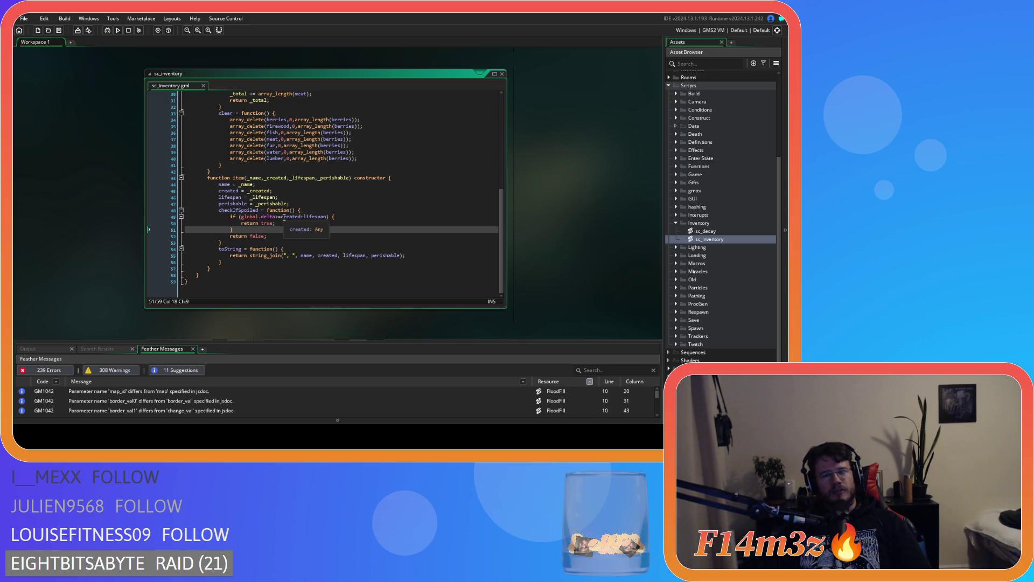
left_click(250, 244)
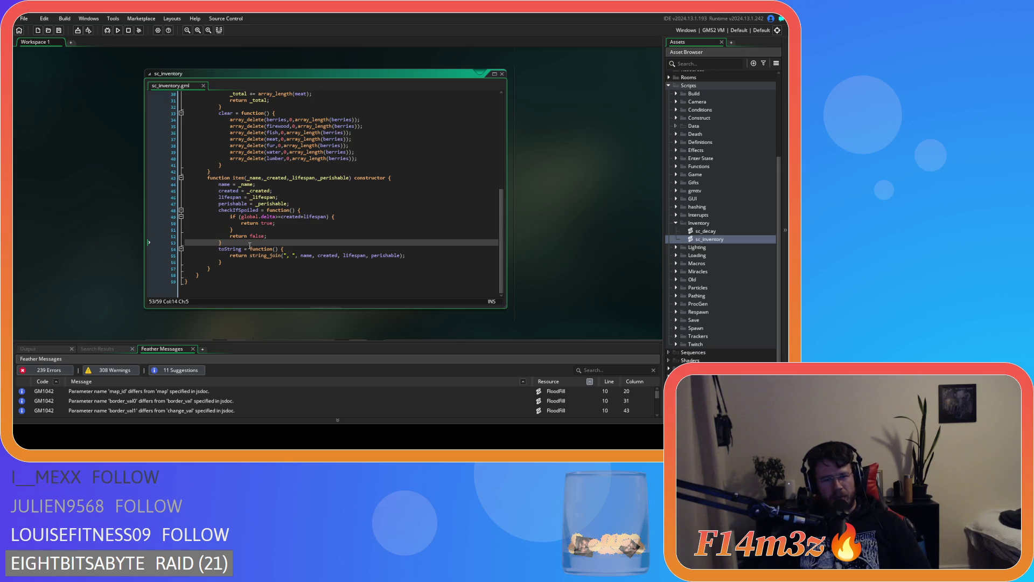
left_click_drag(250, 246, 248, 239)
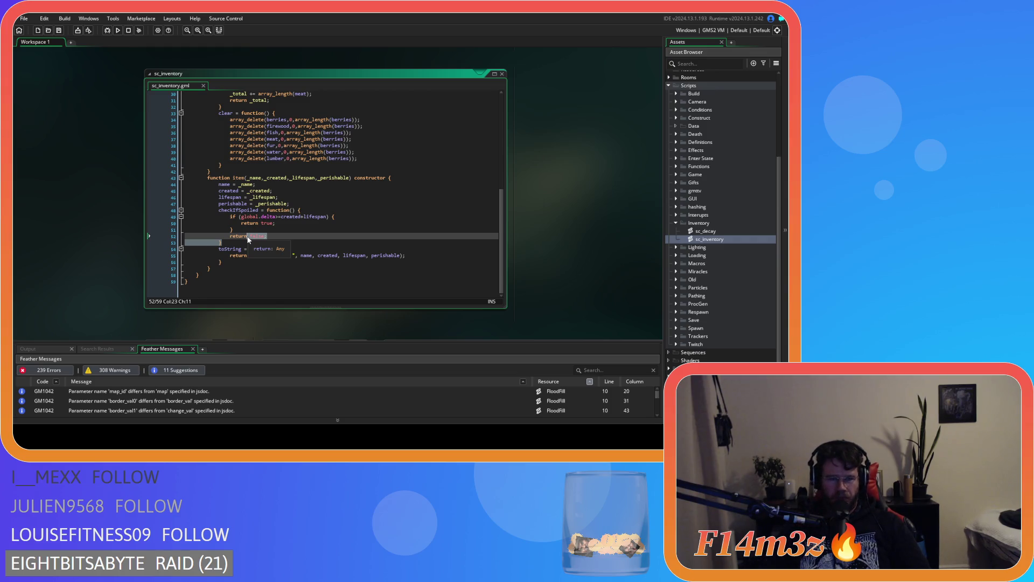
left_click(353, 216)
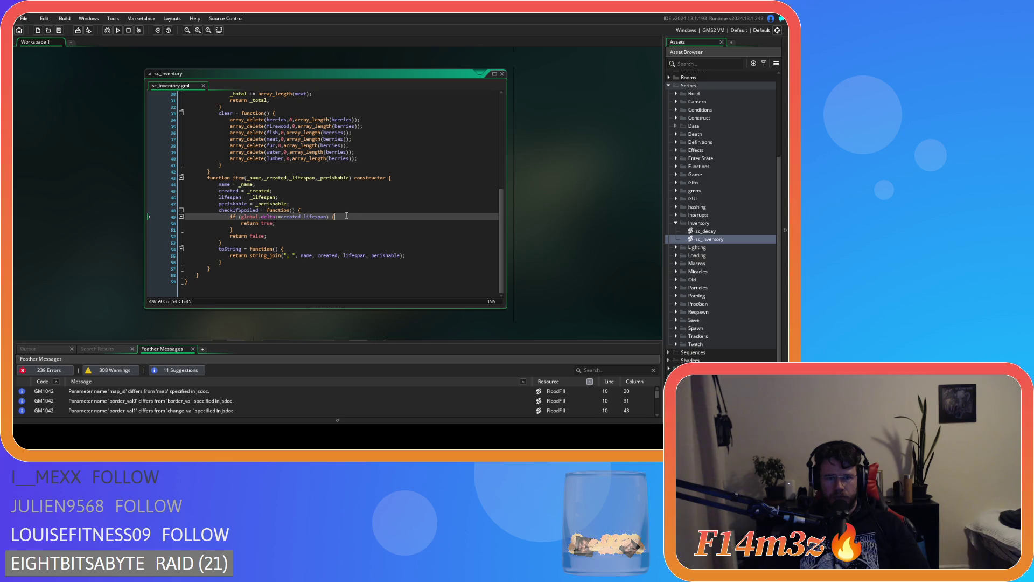
left_click(259, 223)
left_click(328, 224)
left_click(310, 243)
left_click(457, 230)
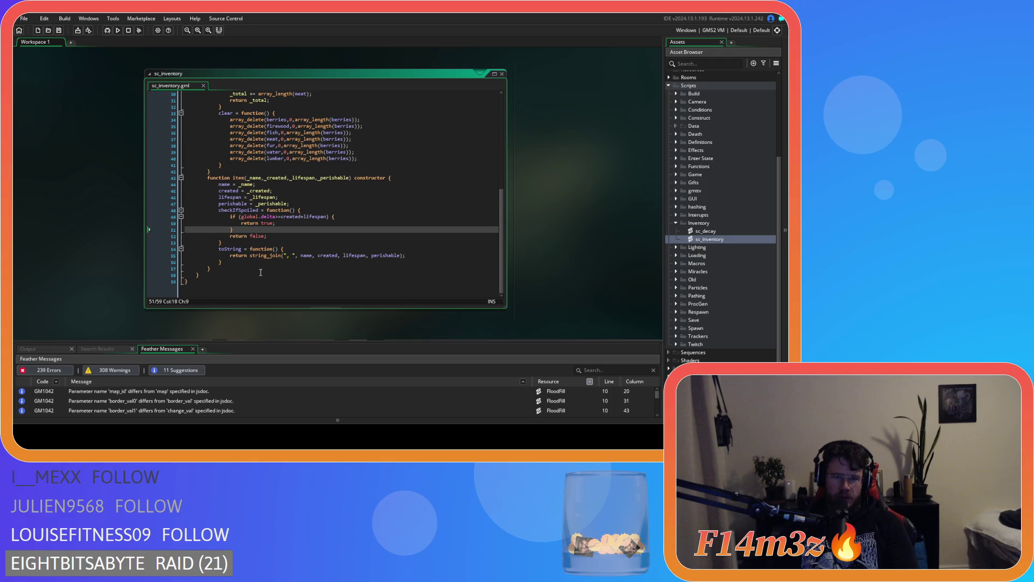
scroll(261, 272, "up", 1)
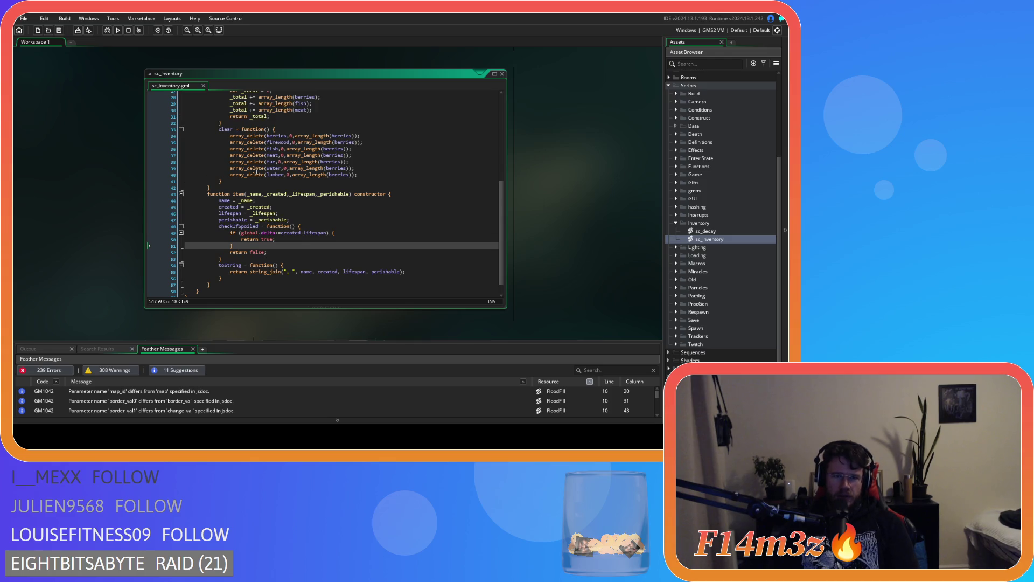
left_click(277, 233)
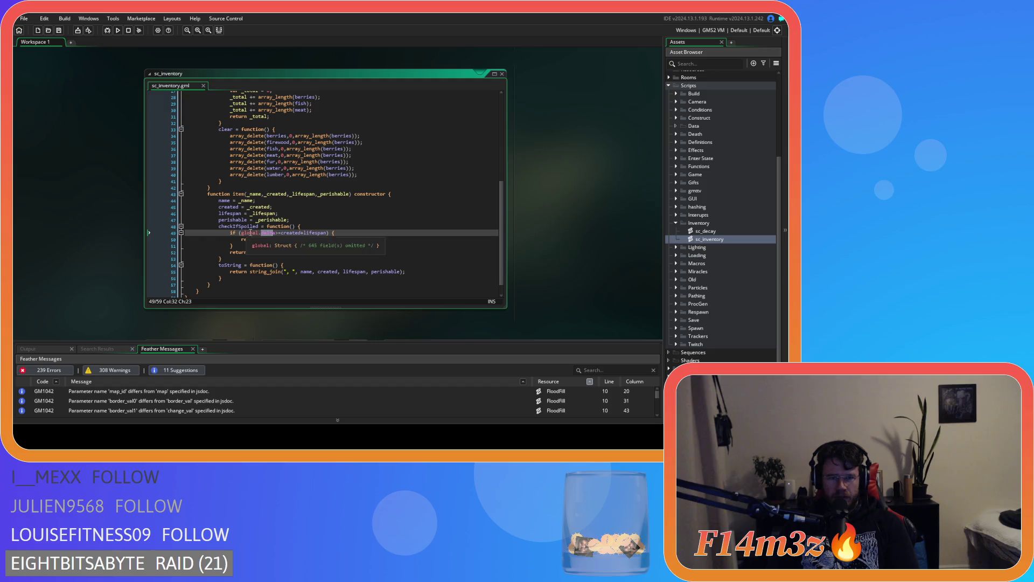
left_click(278, 232)
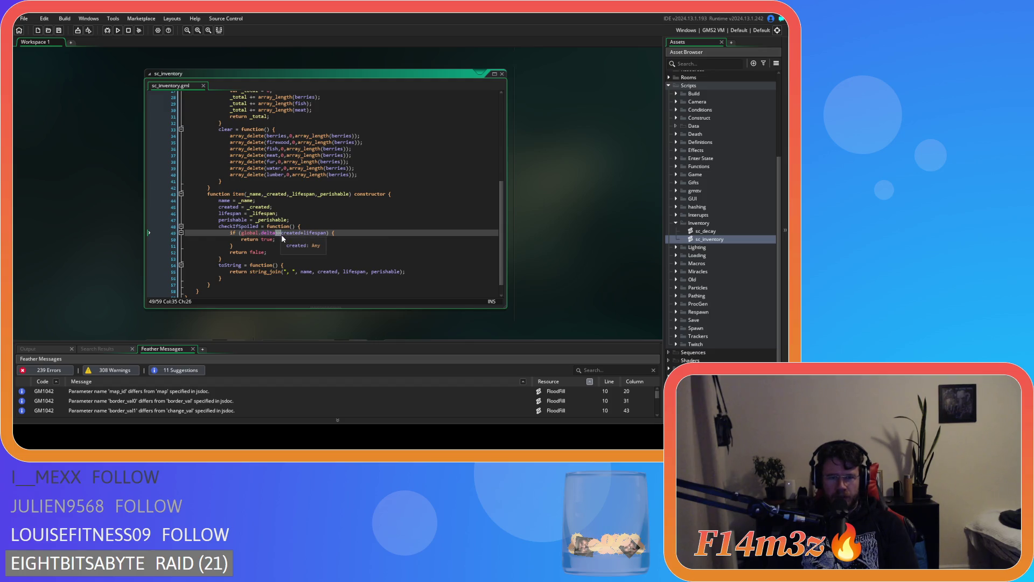
double_click(269, 233)
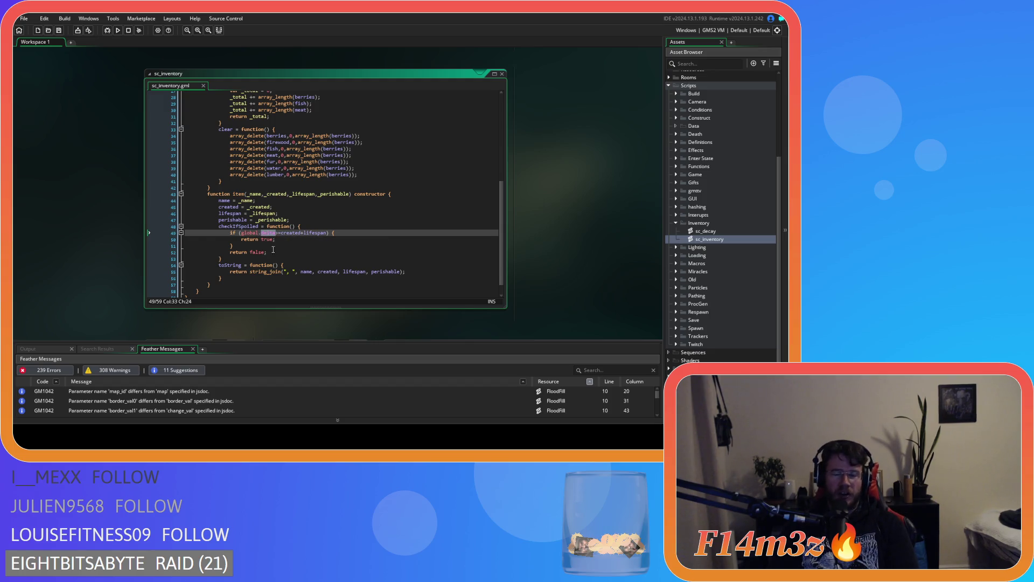
left_click(283, 243)
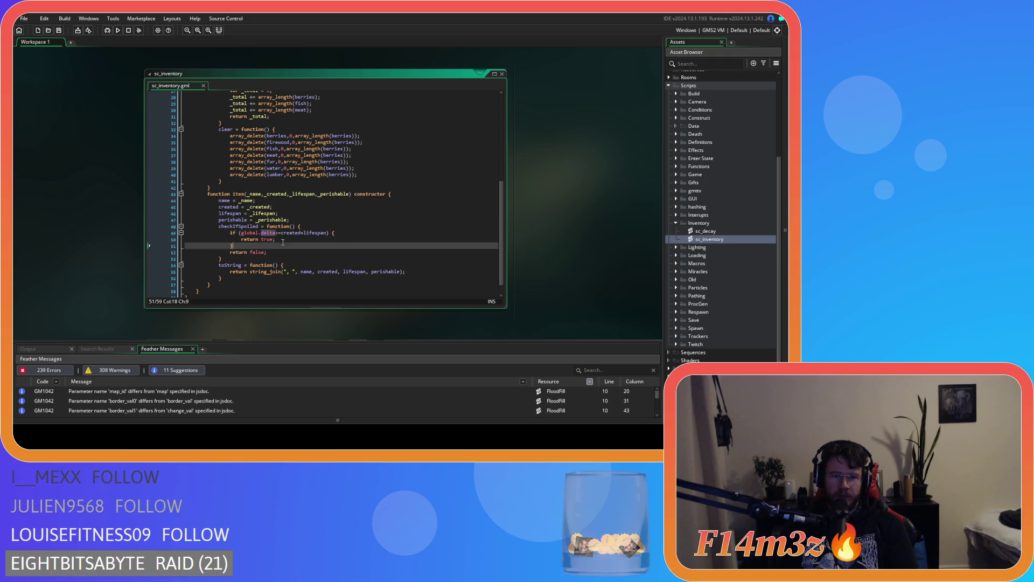
left_click(281, 233)
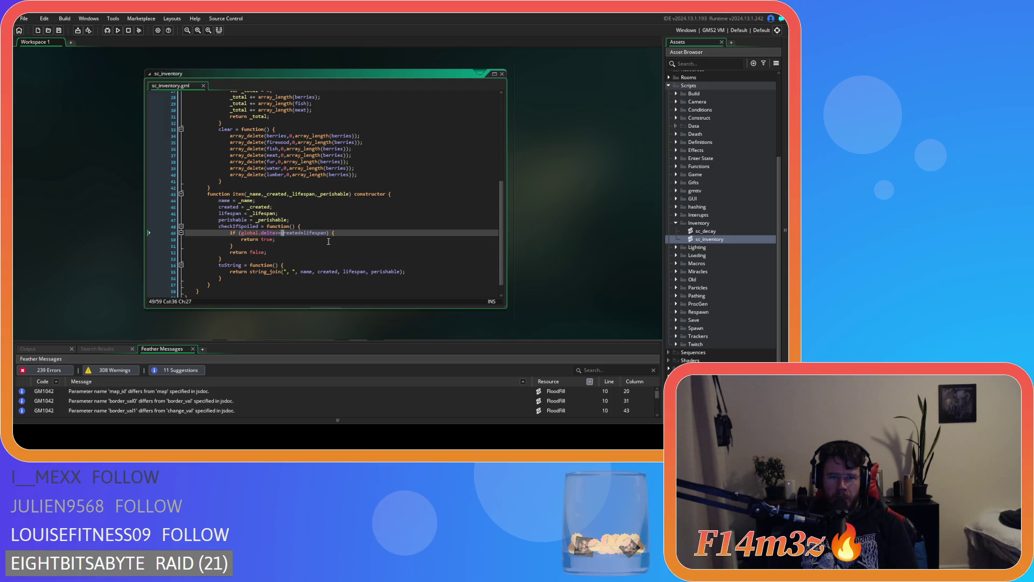
left_click(328, 240)
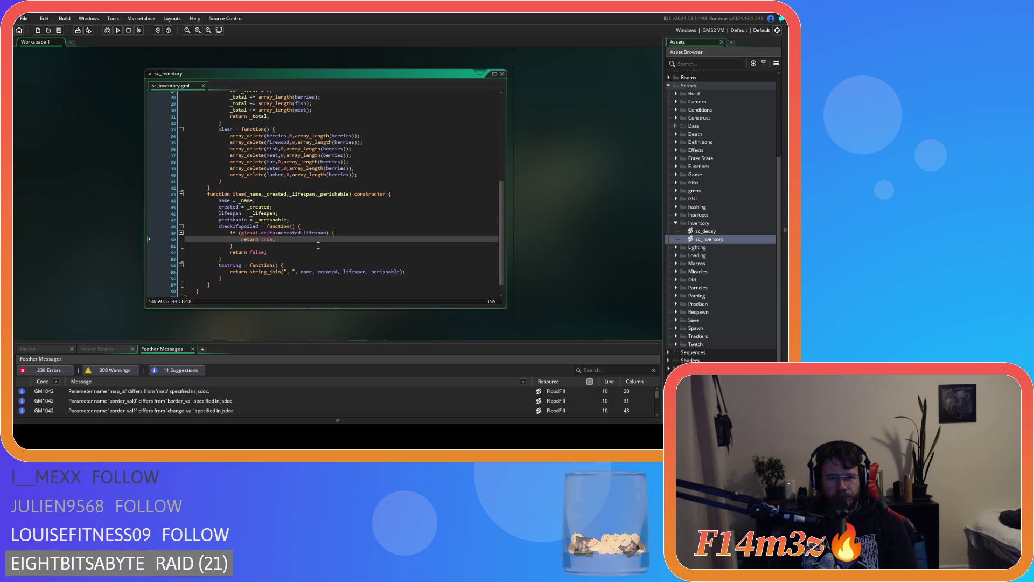
left_click(318, 245)
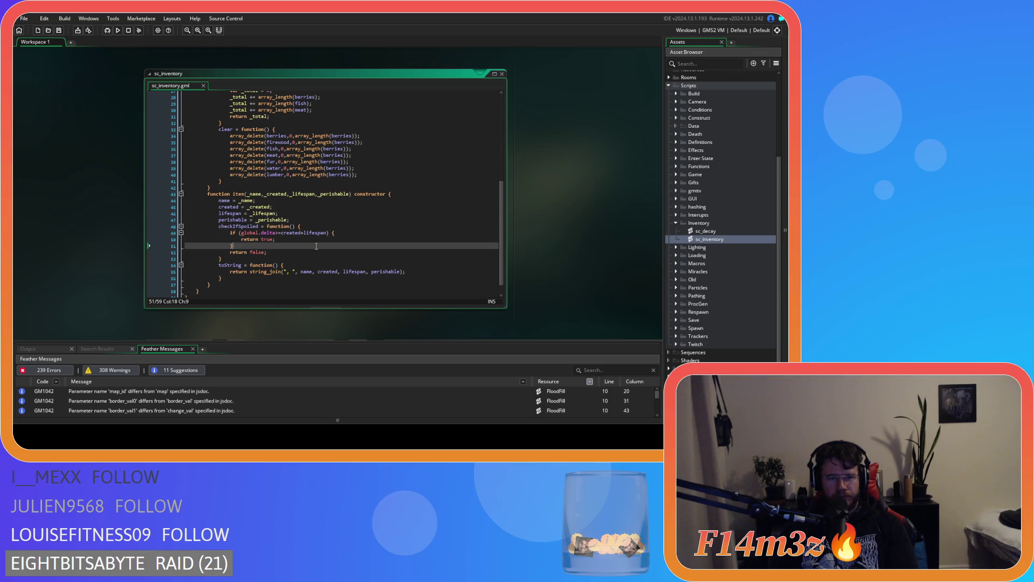
left_click(289, 242)
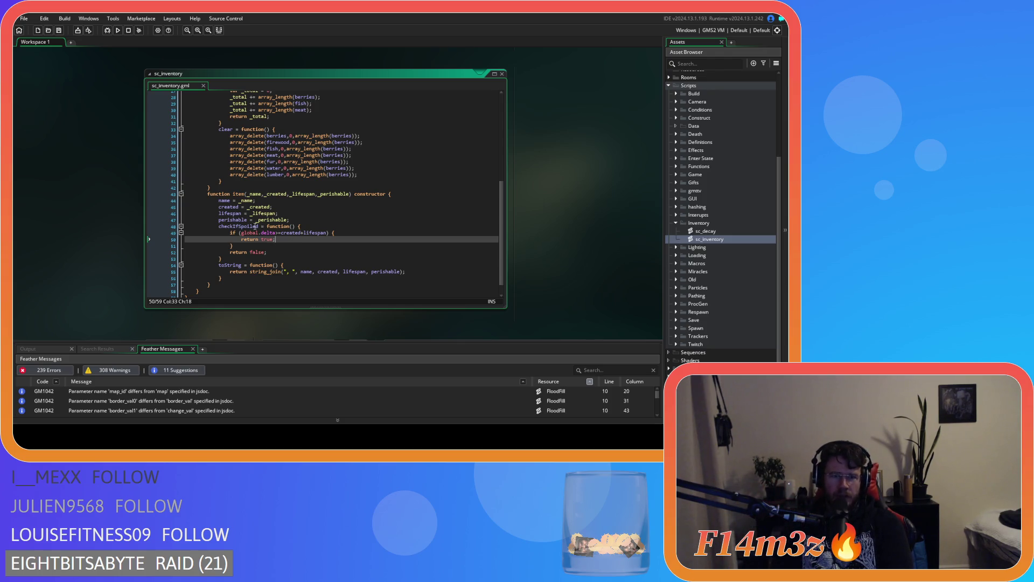
double_click(269, 232)
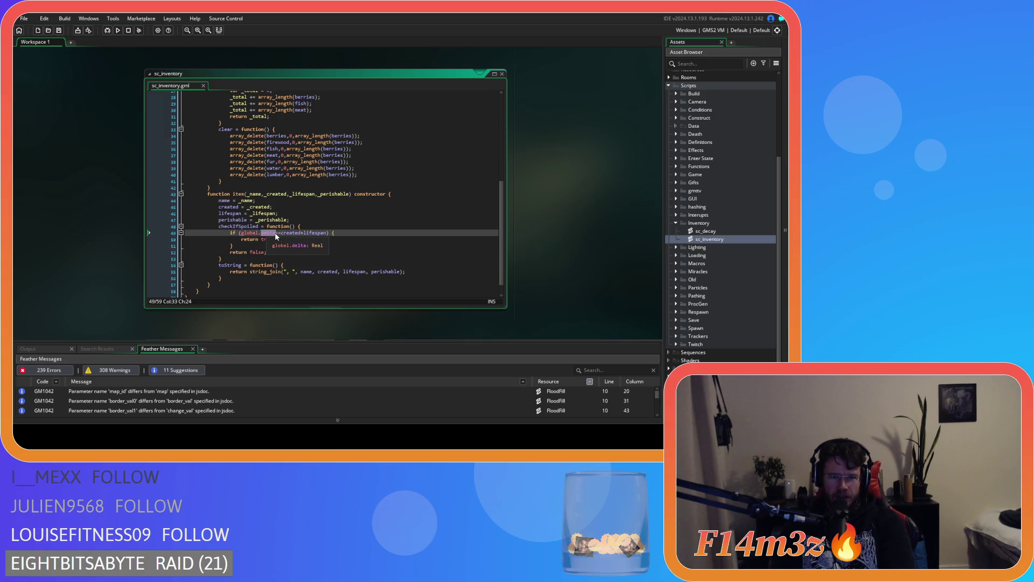
left_click_drag(282, 234, 324, 235)
left_click_drag(241, 239, 276, 239)
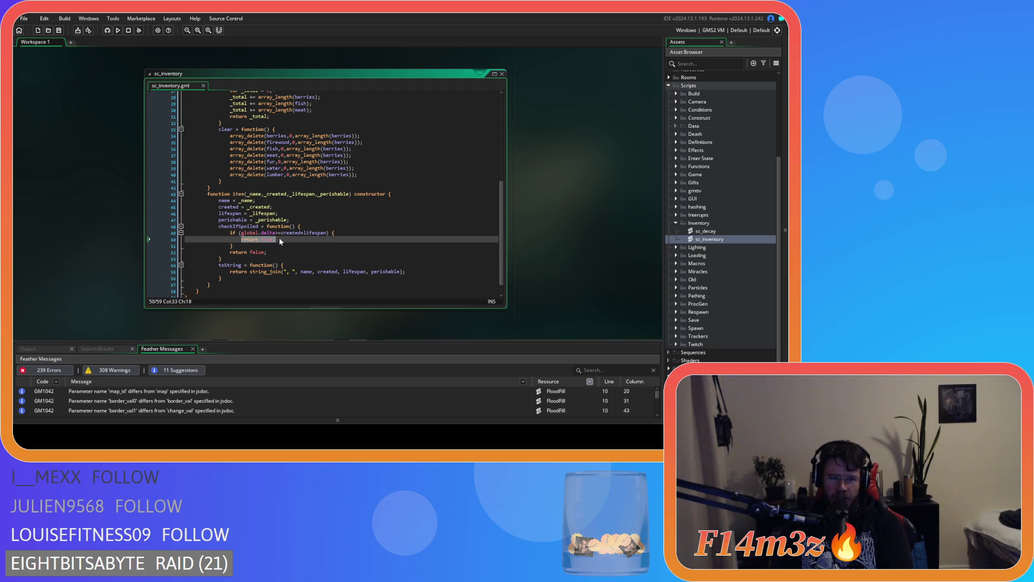
left_click(287, 240)
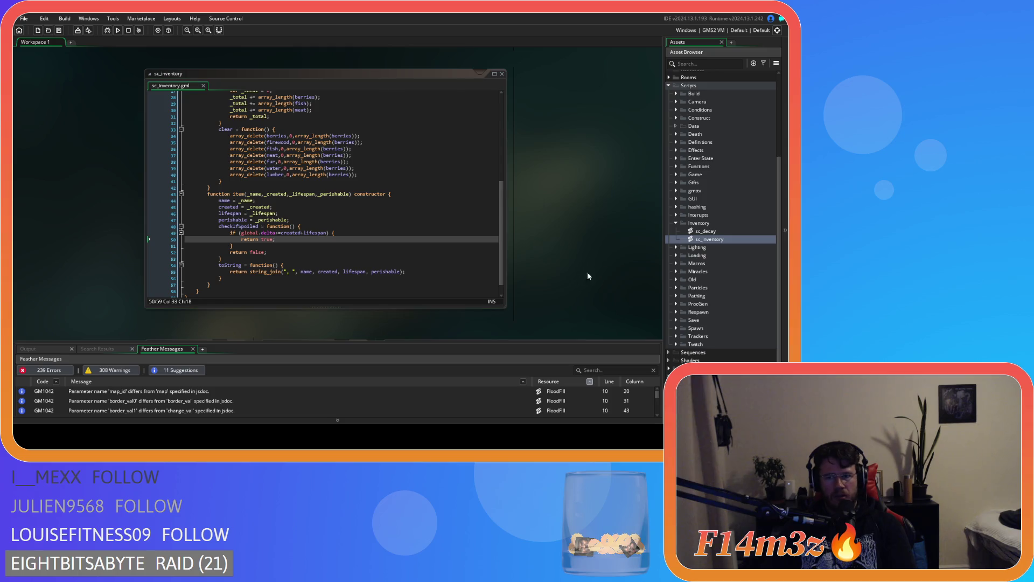
scroll(700, 259, "up", 2)
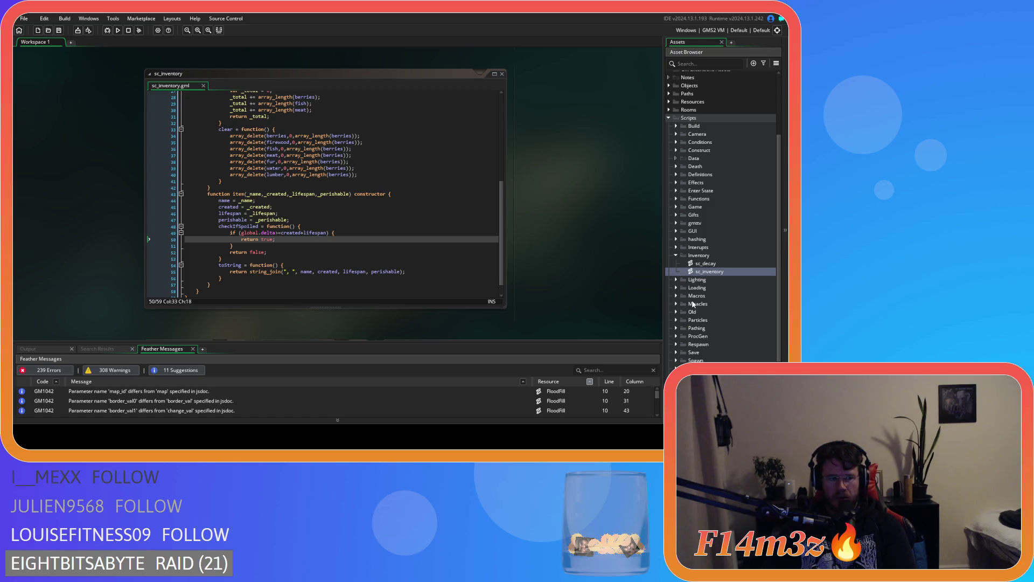
scroll(674, 306, "down", 1)
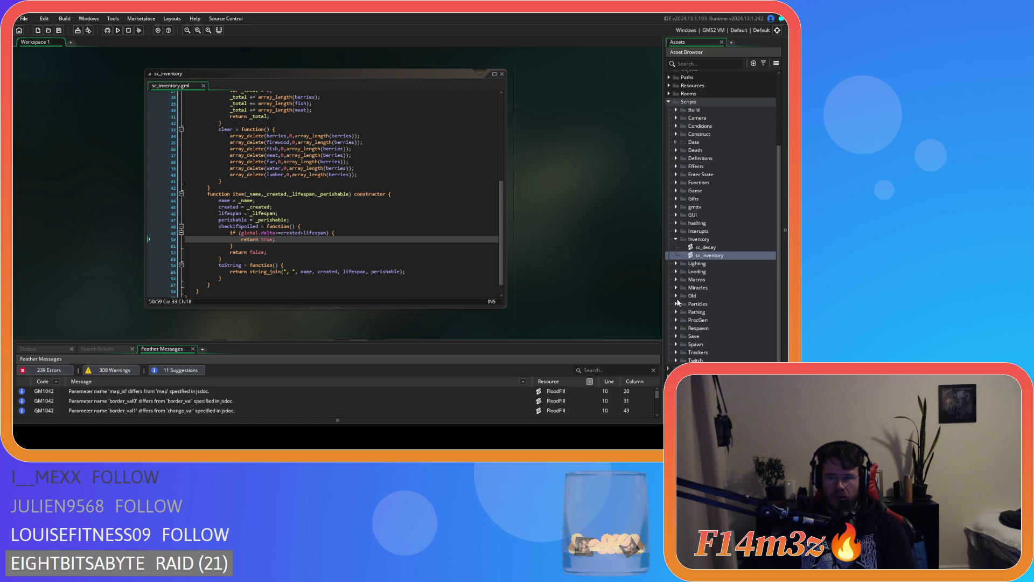
Open sc_loadCode from the Asset Browser and scroll through its code.
scroll(679, 293, "down", 1)
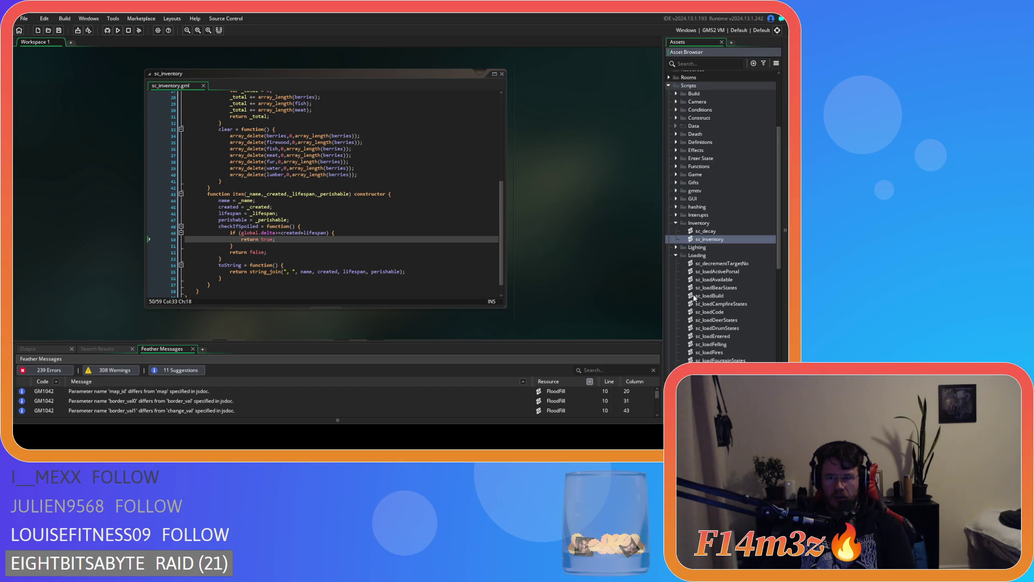
double_click(710, 312)
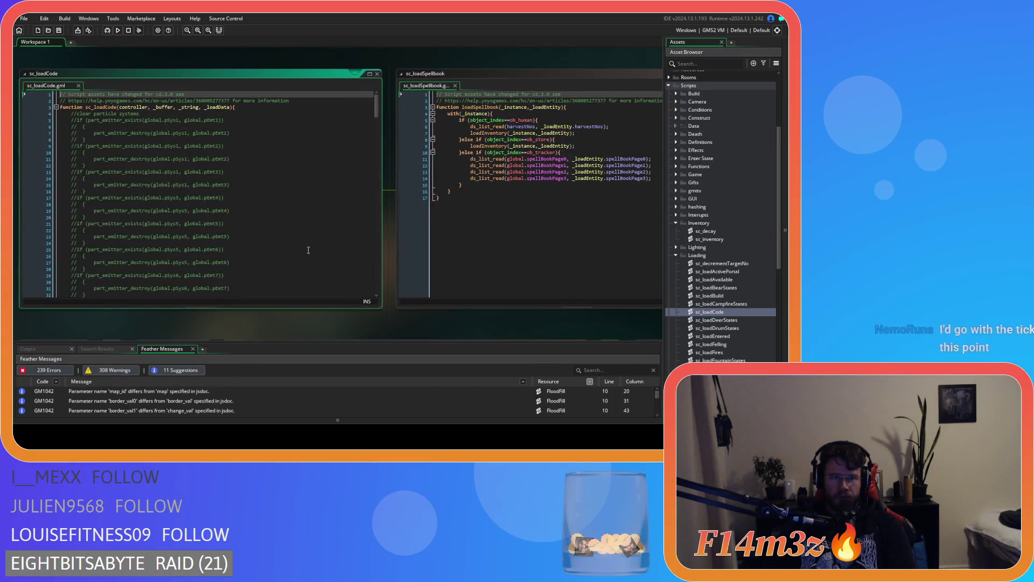
scroll(309, 247, "down", 20)
scroll(286, 210, "down", 20)
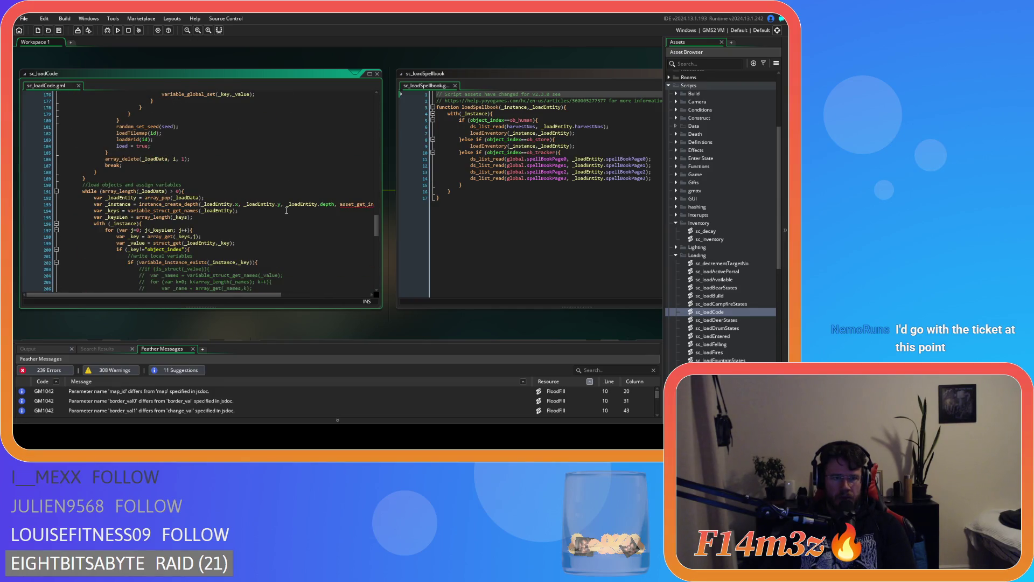
scroll(286, 210, "up", 1)
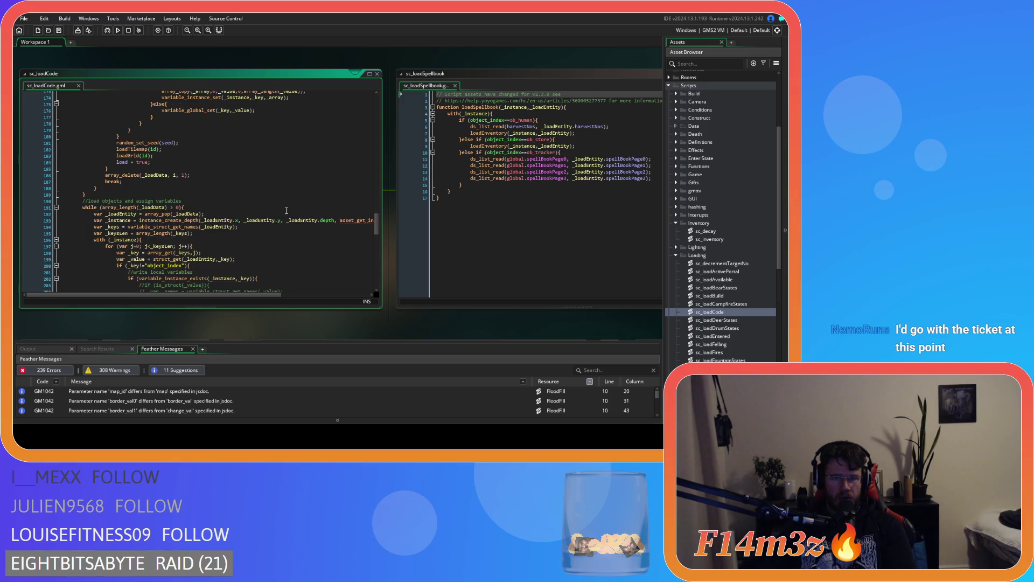
mouse_move(376, 225)
left_mouse_down()
mouse_move(397, 197)
mouse_move(381, 85)
left_mouse_up()
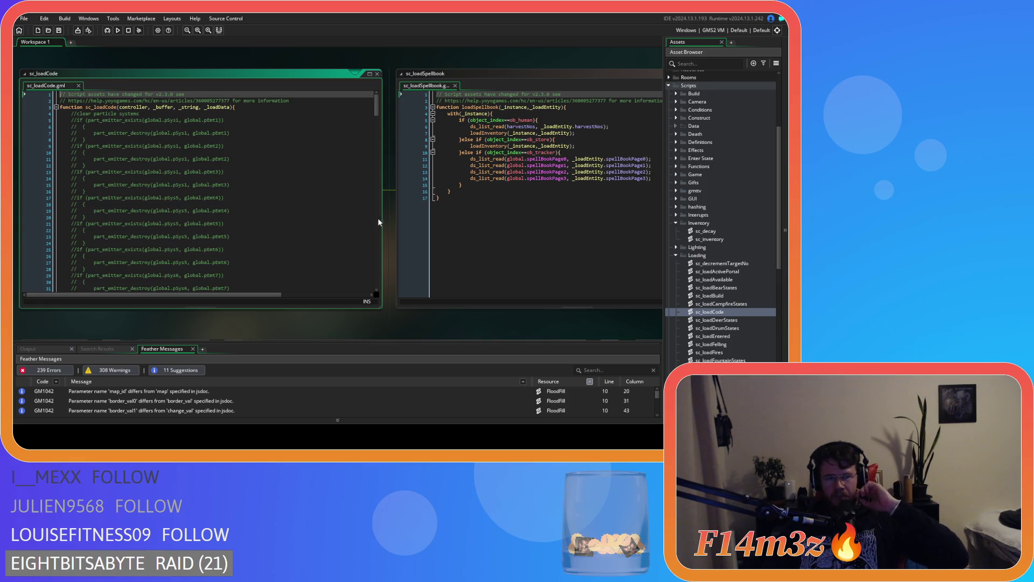
scroll(688, 320, "up", 5)
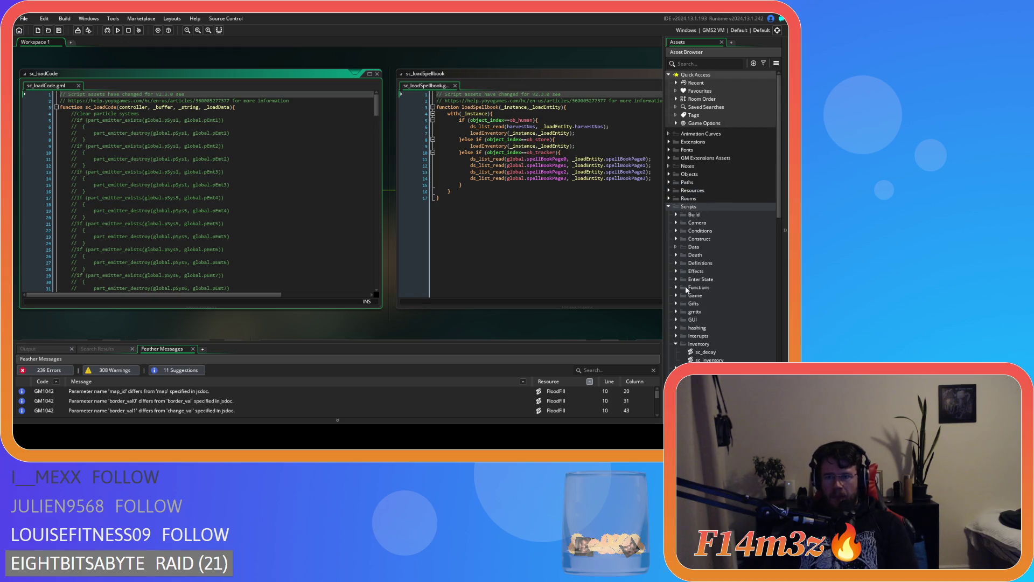
Expand Objects > Save in the Asset Browser to reveal ob_hmac and ob_save.
left_click(670, 174)
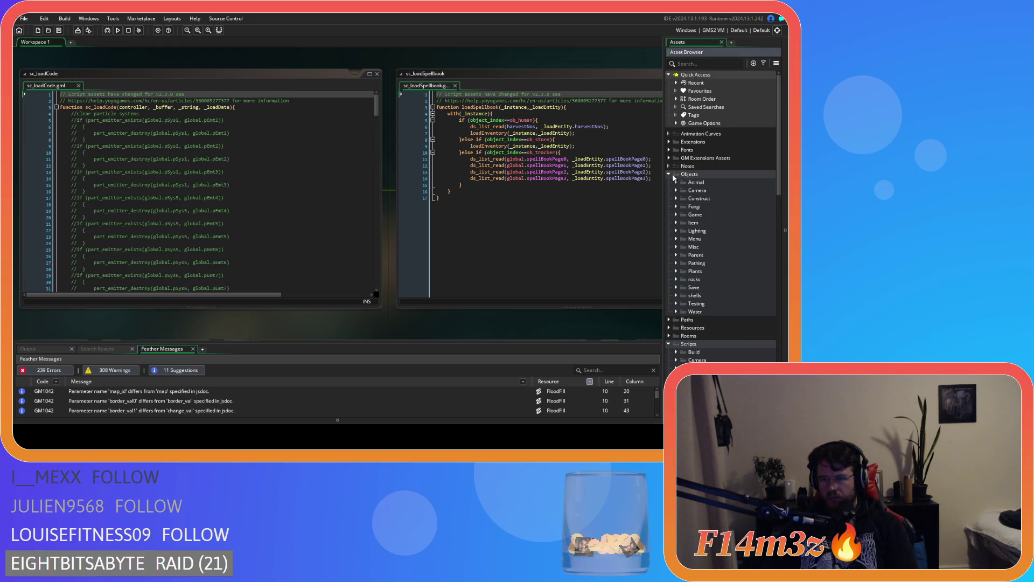
left_click(676, 287)
scroll(695, 269, "down", 3)
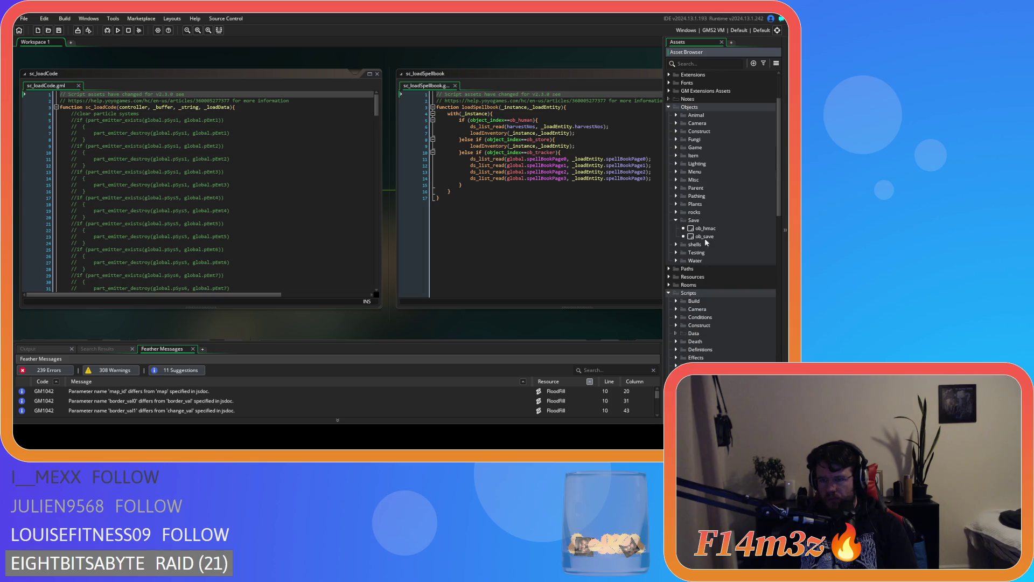
Open the ob_save object and highlight the line in the F6 code that parses the load data.
double_click(706, 237)
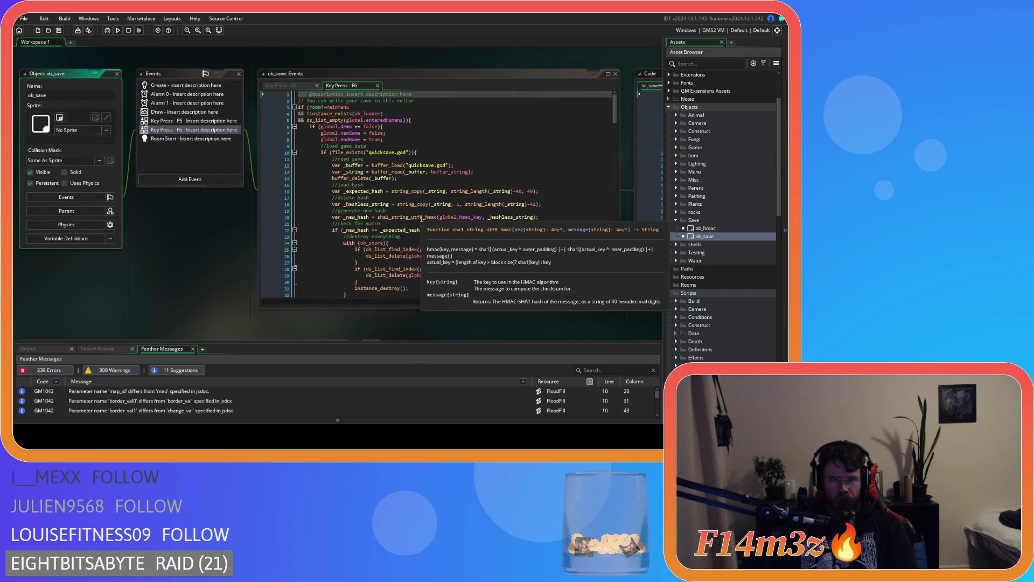
scroll(416, 184, "down", 20)
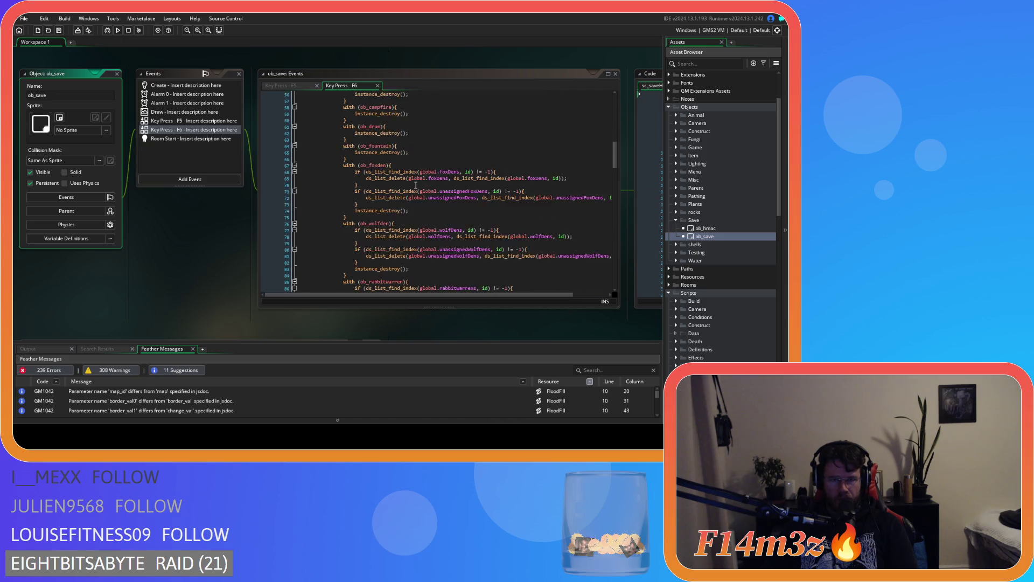
scroll(416, 185, "down", 20)
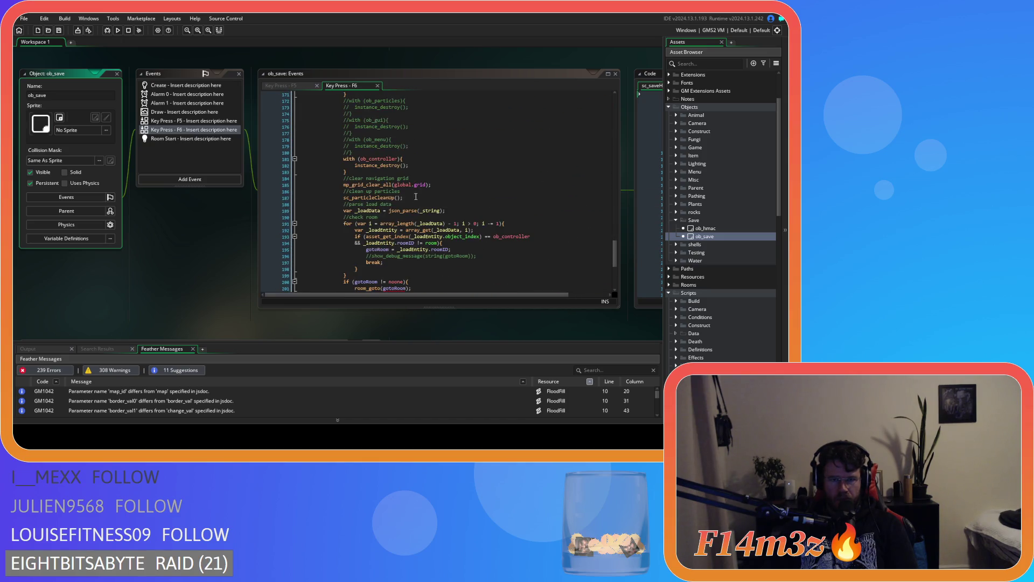
left_click_drag(452, 212, 343, 211)
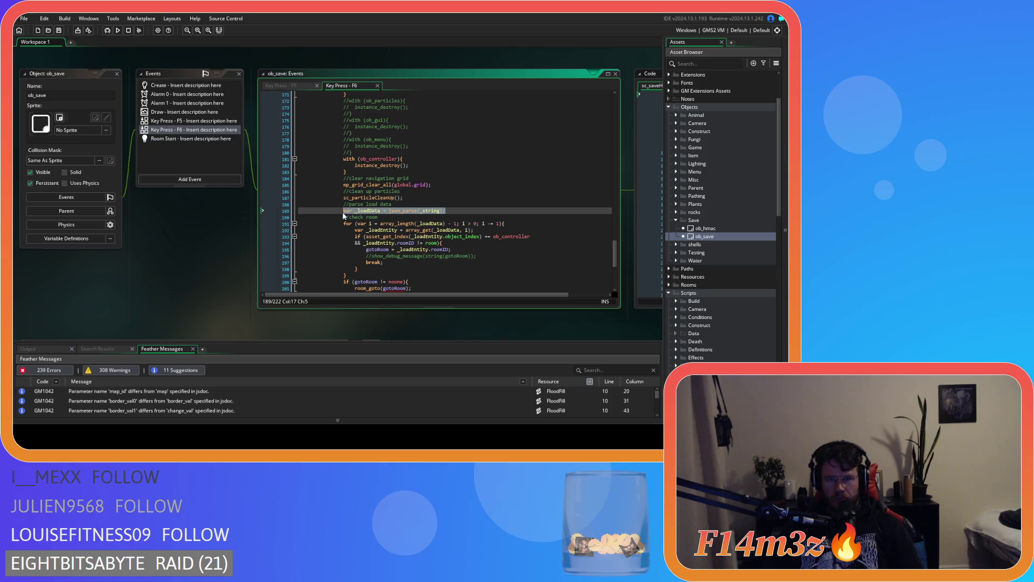
Read further down the F6 load code, then pan the workspace to the sc_saveHuman and sc_saveInventory windows.
scroll(404, 267, "down", 2)
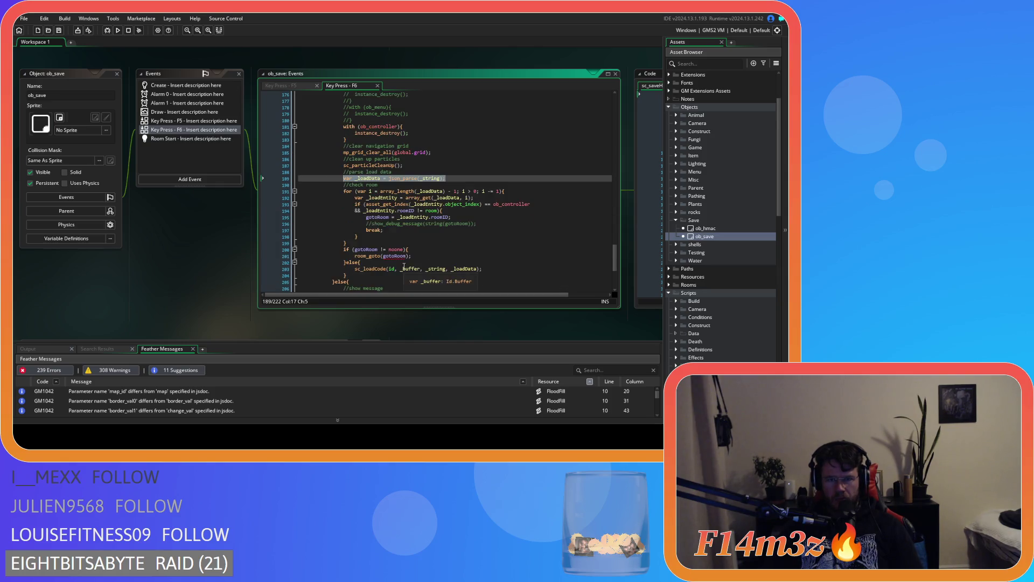
scroll(404, 266, "down", 3)
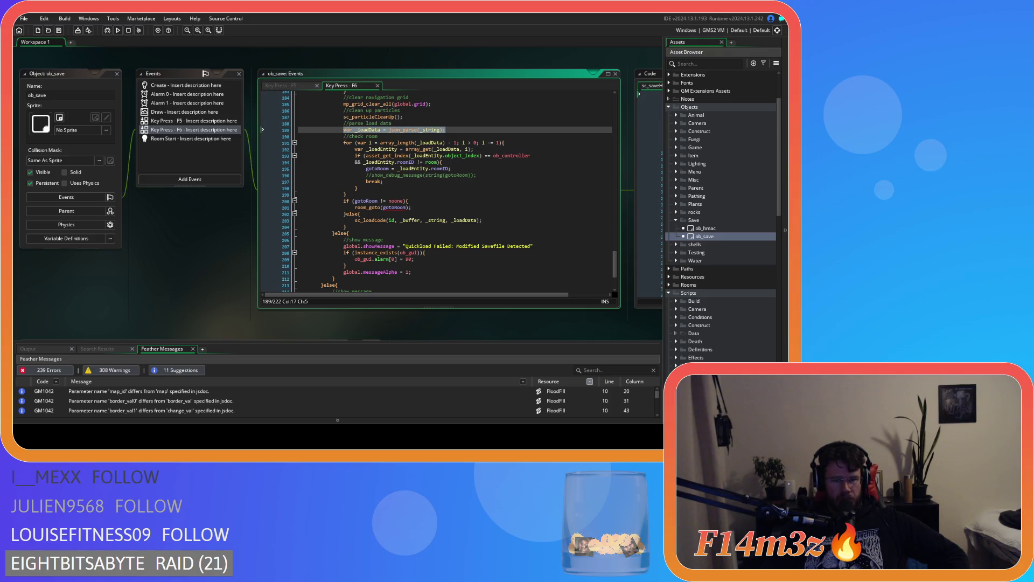
left_click_drag(371, 331, 125, 315)
left_click_drag(391, 330, 259, 338)
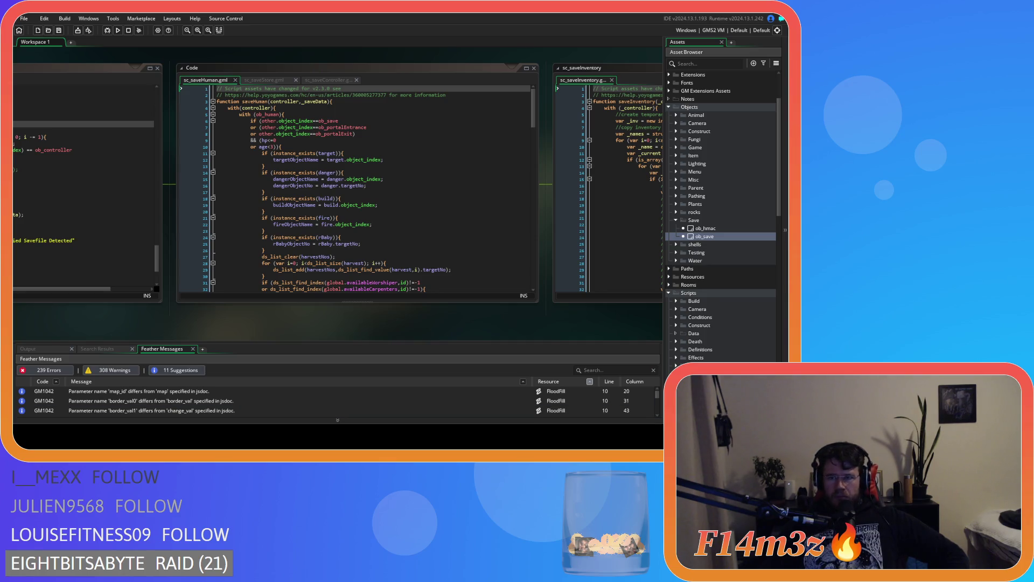
Pan across sc_saveInventory toward the saveHuman and loadData script windows.
left_click_drag(253, 318, 16, 314)
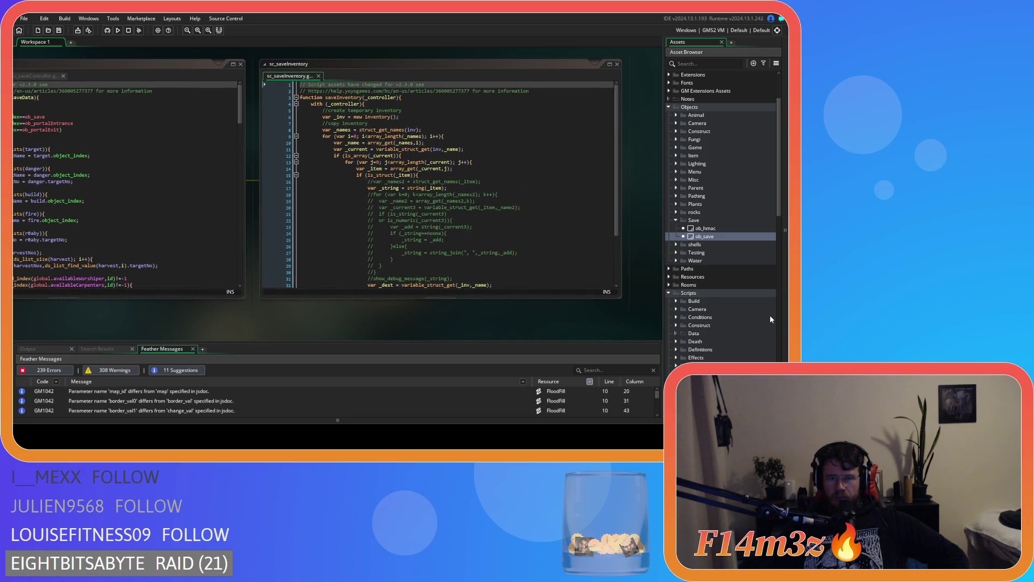
mouse_move(176, 322)
left_mouse_down()
mouse_move(435, 290)
mouse_move(469, 267)
mouse_move(576, 277)
mouse_move(321, 157)
mouse_move(367, 236)
mouse_move(490, 162)
left_mouse_up()
scroll(423, 304, "down", 5)
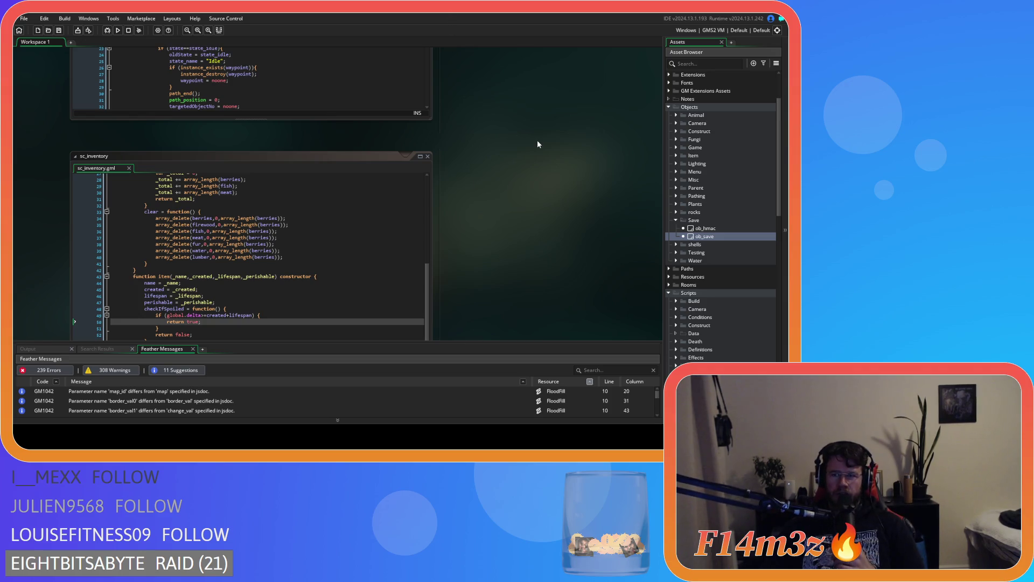
Scroll around the workspace until sc_inventory's item constructor shows above the ob_human Events windows.
scroll(412, 286, "right", 5)
scroll(382, 271, "up", 5)
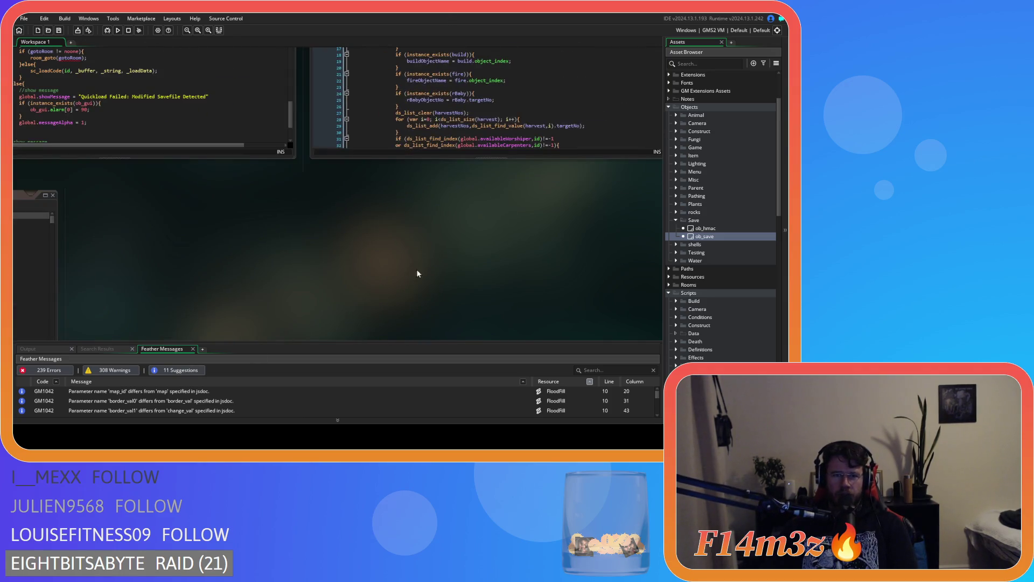
scroll(189, 250, "right", 3)
scroll(338, 214, "up", 1)
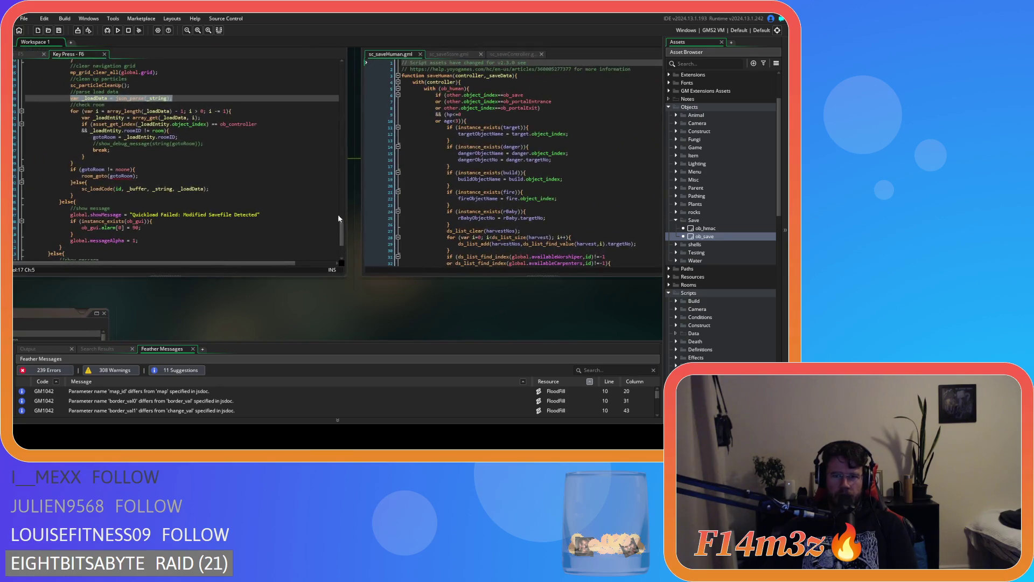
scroll(337, 282, "up", 5)
scroll(334, 226, "up", 5)
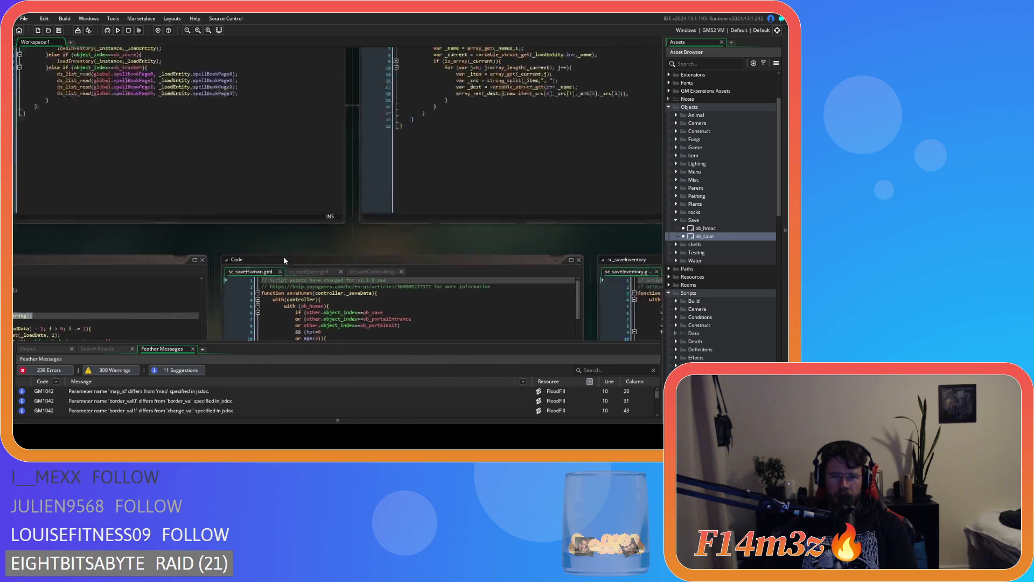
scroll(221, 286, "left", 4)
scroll(169, 311, "down", 5)
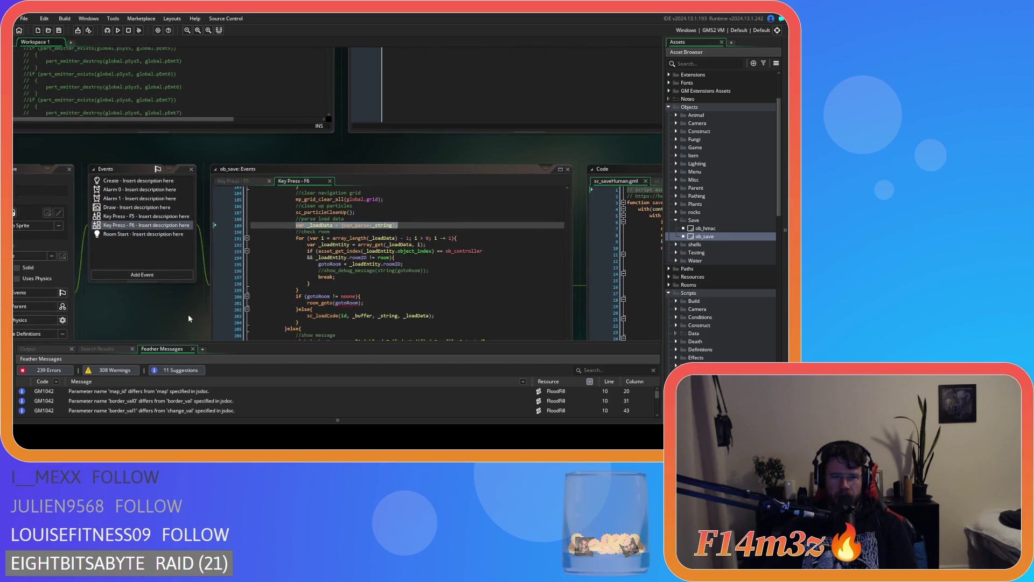
scroll(189, 315, "down", 5)
scroll(457, 258, "right", 2)
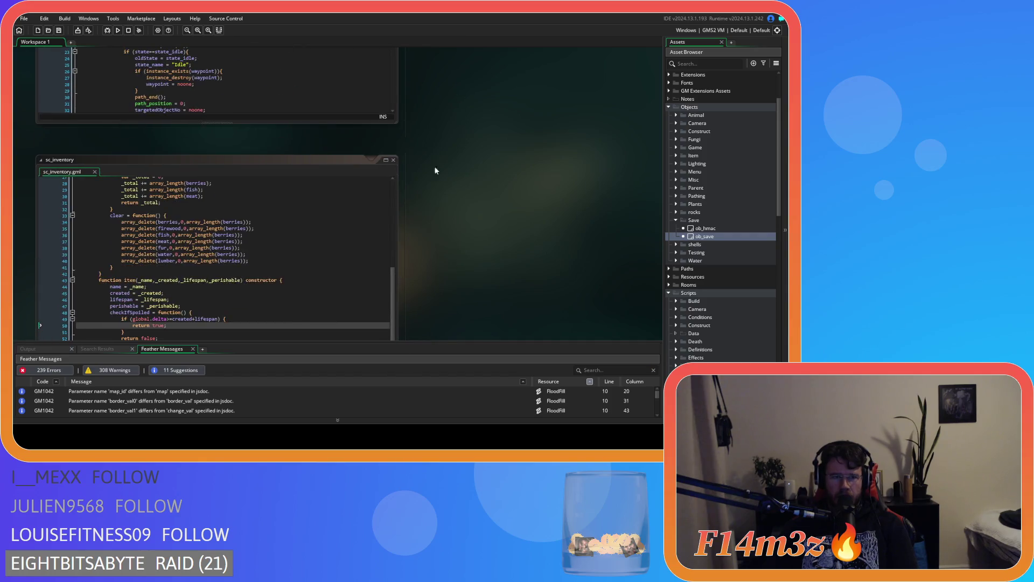
scroll(435, 171, "down", 5)
scroll(495, 66, "left", 2)
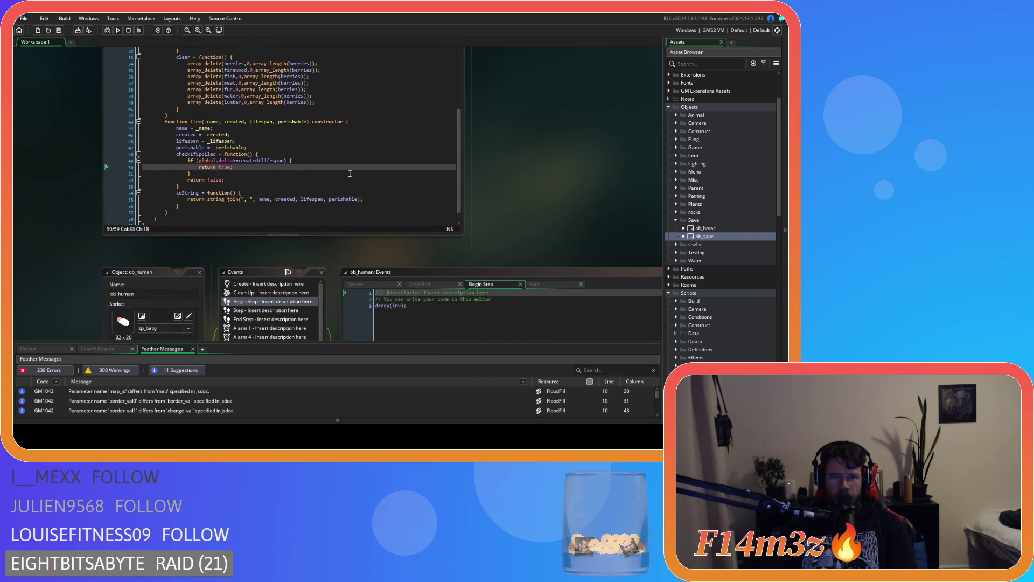
Inspect the checkIfSpoiled condition and its return true and return false lines in sc_inventory.
key("Down")
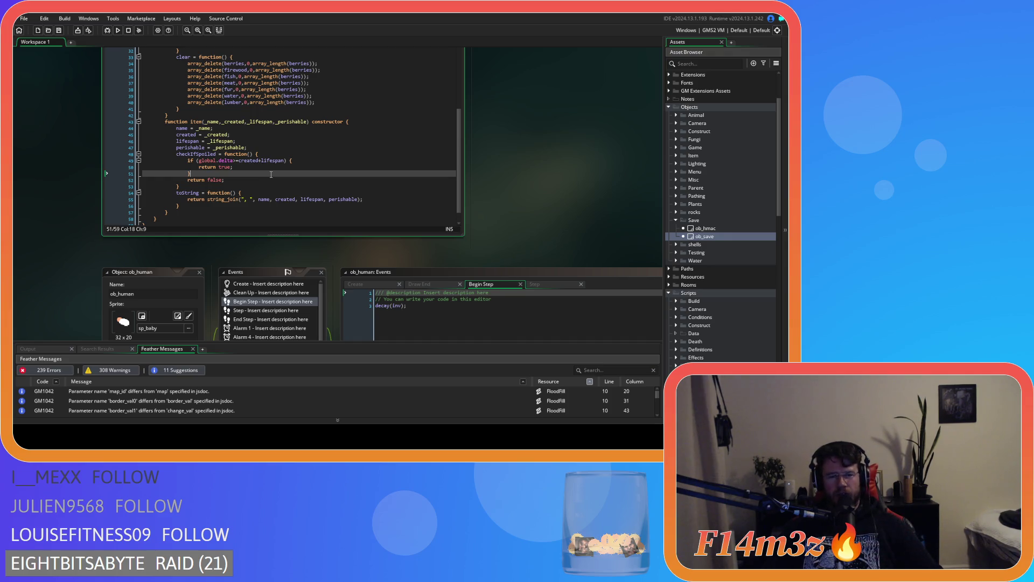
left_click(252, 162)
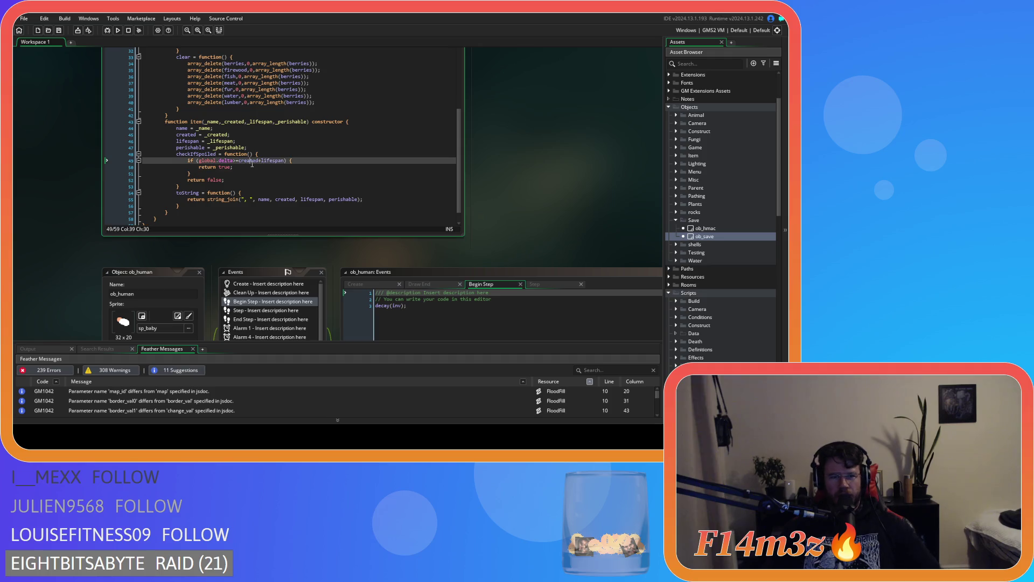
left_click_drag(320, 173, 321, 179)
left_click_drag(188, 161, 294, 160)
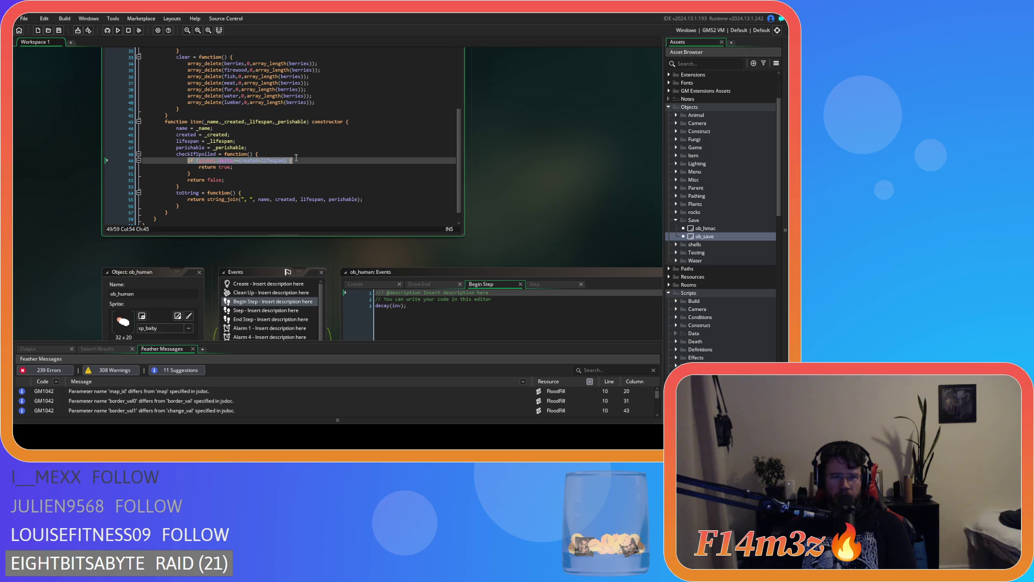
left_click(304, 167)
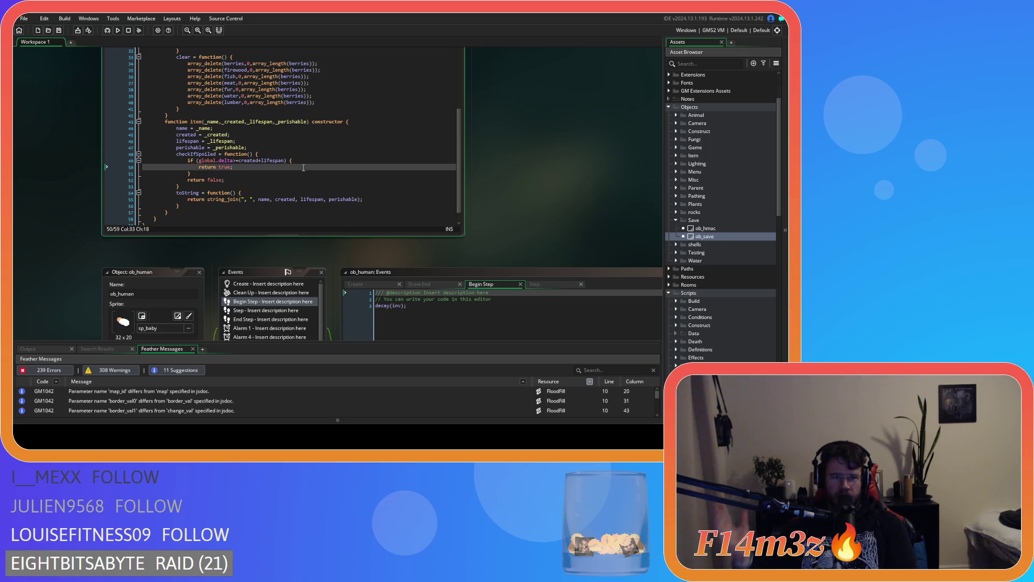
left_click(258, 182)
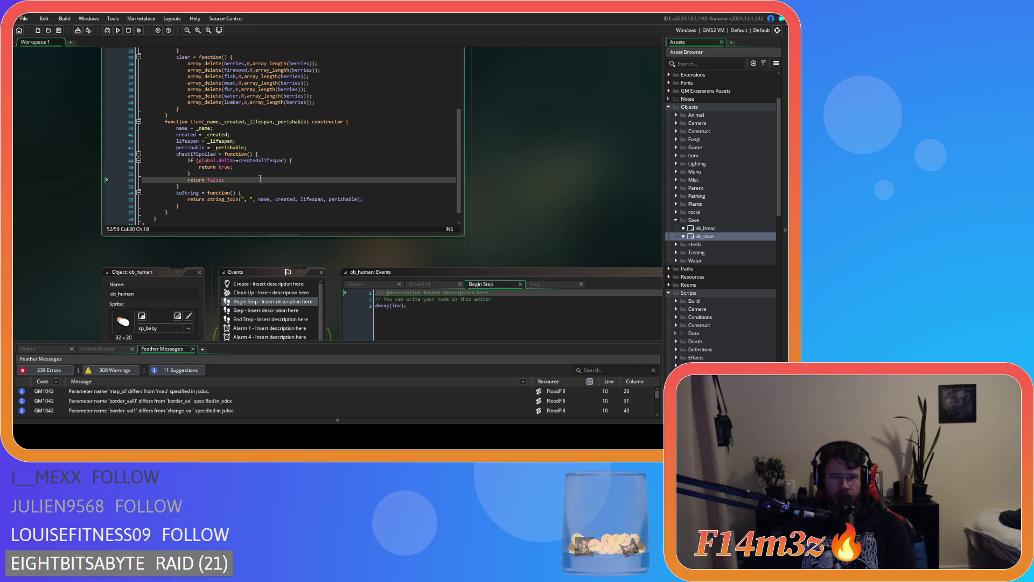
Deselect the sc_inventory code and scroll the workspace to the sc_loadCode and sc_loadSpellbook windows.
scroll(287, 174, "down", 1)
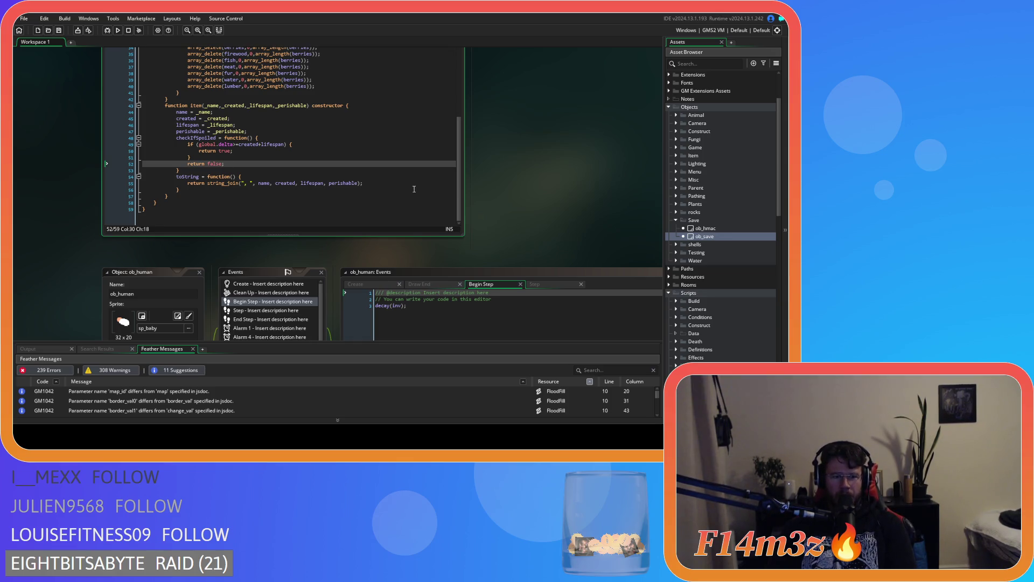
left_click(63, 147)
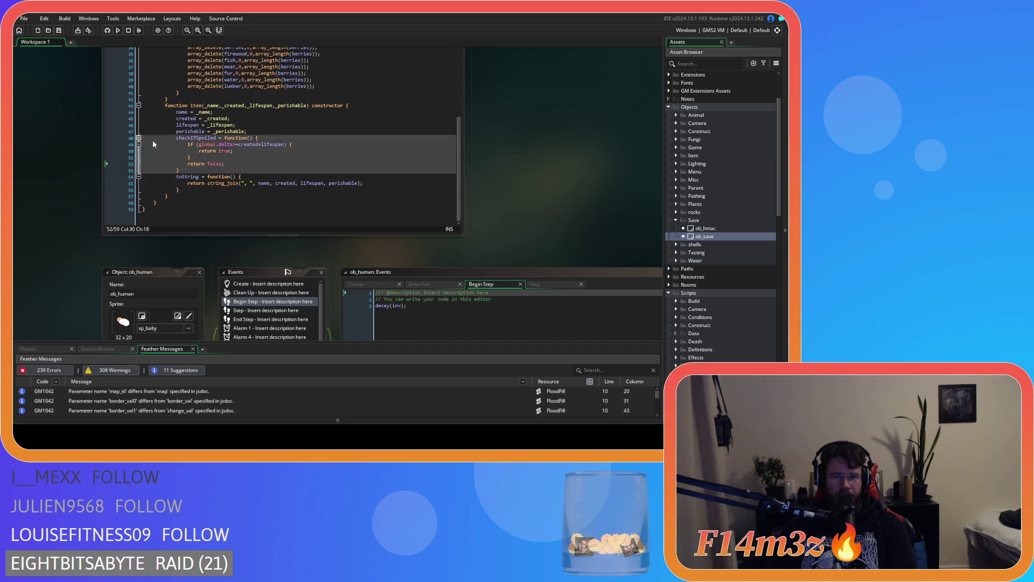
scroll(502, 198, "up", 3)
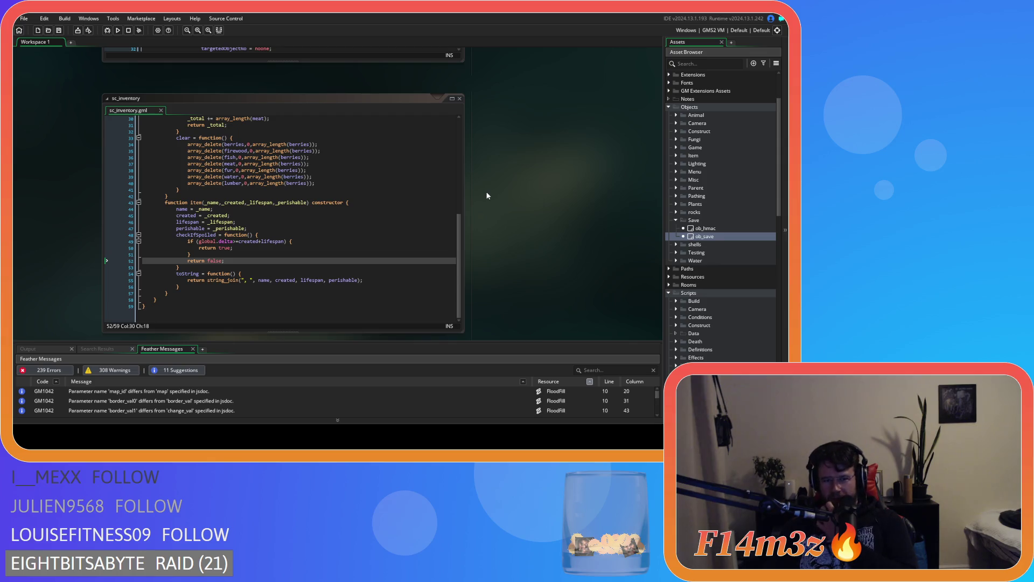
scroll(489, 194, "up", 5)
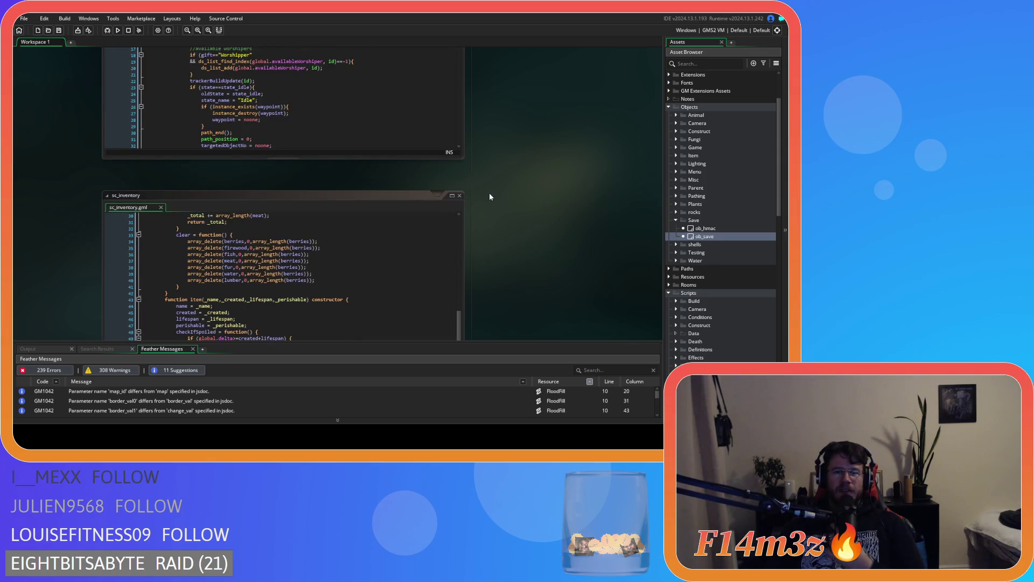
scroll(490, 197, "up", 10)
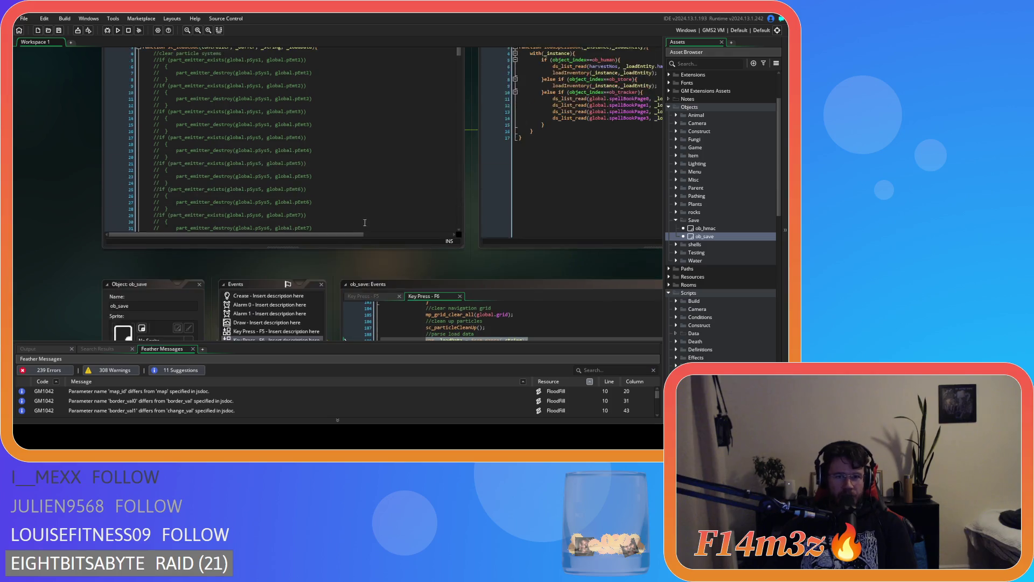
Pan so sc_loadSpellbook and sc_loadInventory sit side by side, with the save script windows showing below.
mouse_move(491, 148)
left_mouse_down()
mouse_move(283, 77)
mouse_move(199, 66)
left_mouse_up()
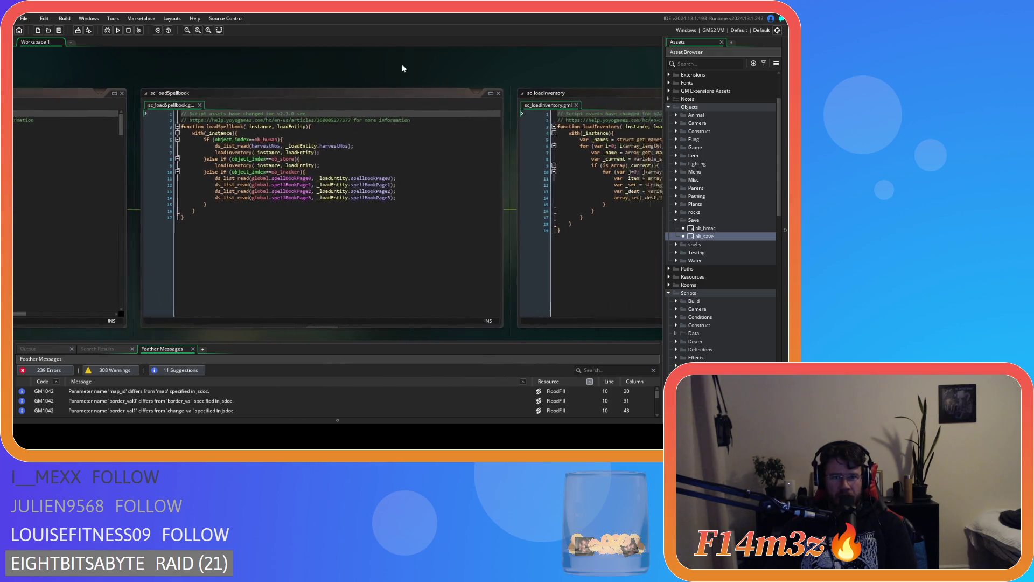
left_click_drag(402, 63, 156, 65)
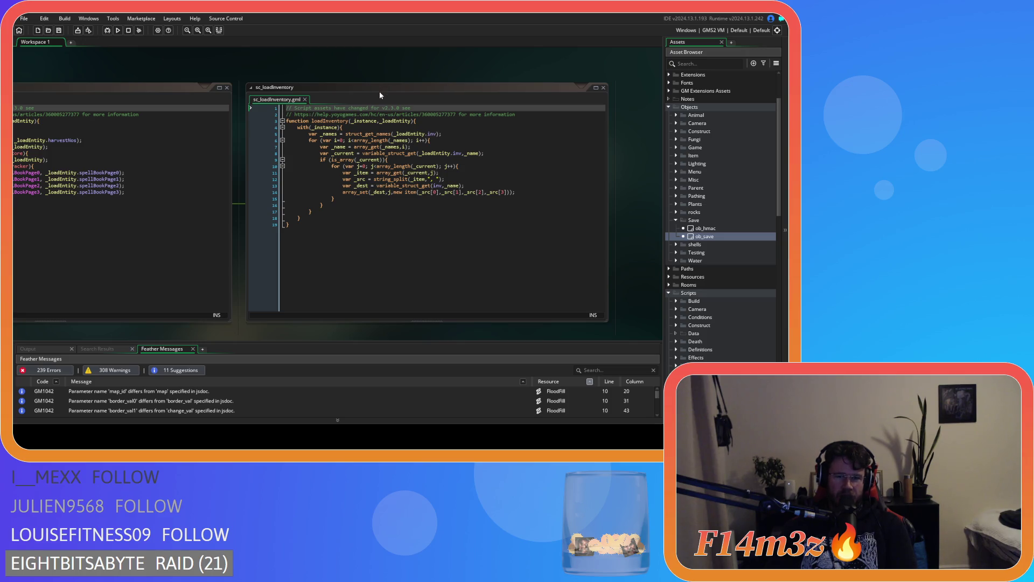
scroll(379, 92, "down", 3)
left_click_drag(237, 231, 325, 185)
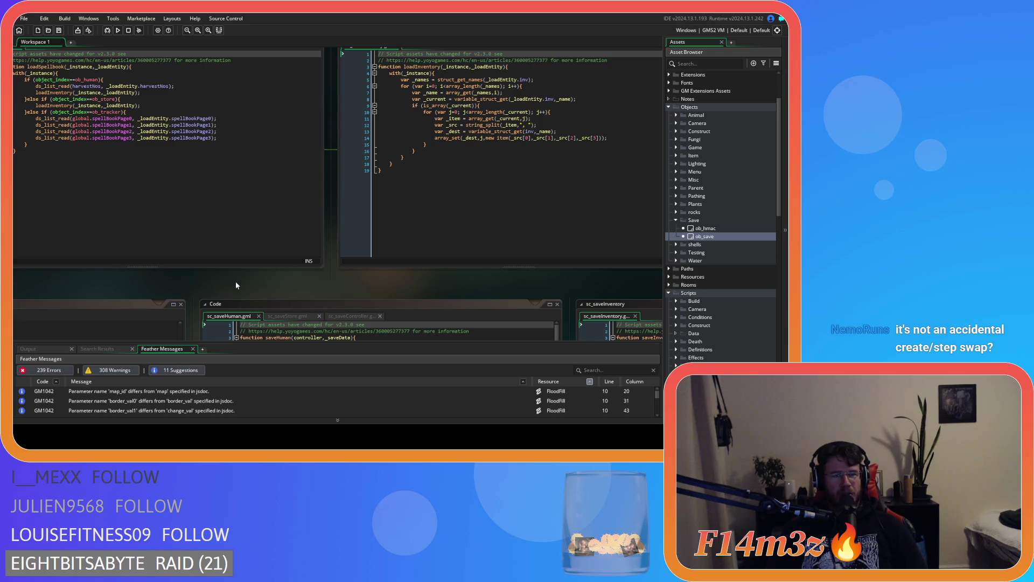
Pan past the F6 load code and sc_saveHuman to sc_stateConditions, then back to both save scripts.
left_click_drag(98, 276, 235, 197)
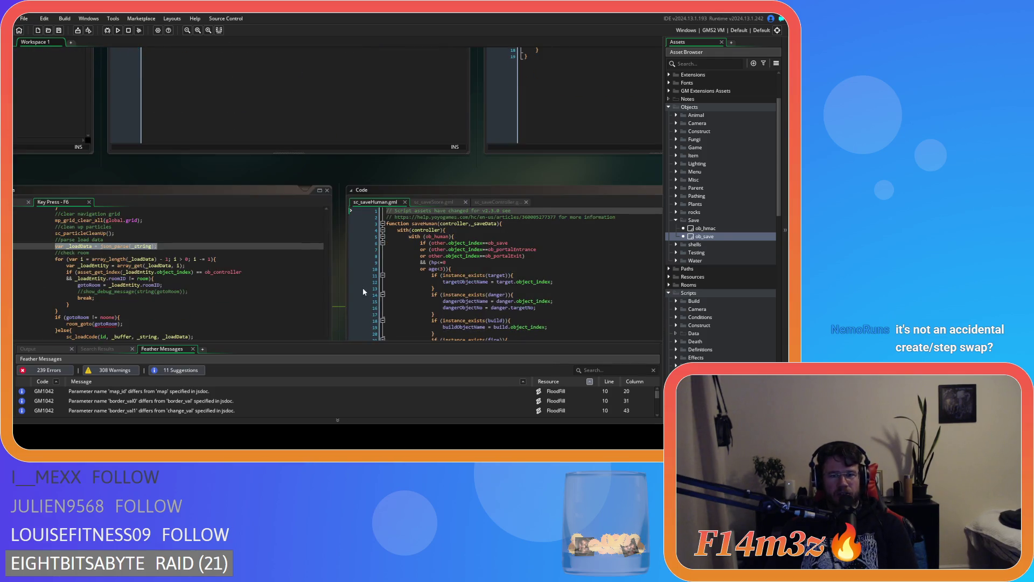
scroll(329, 291, "down", 1)
scroll(318, 264, "down", 7)
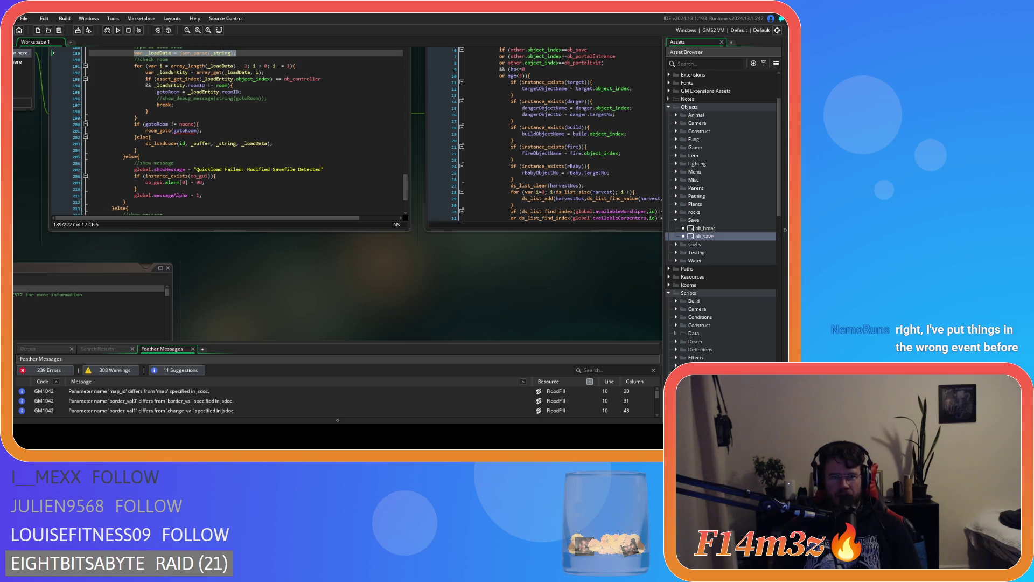
mouse_move(226, 274)
left_mouse_down()
mouse_move(314, 288)
mouse_move(436, 256)
mouse_move(330, 259)
mouse_move(160, 295)
left_mouse_up()
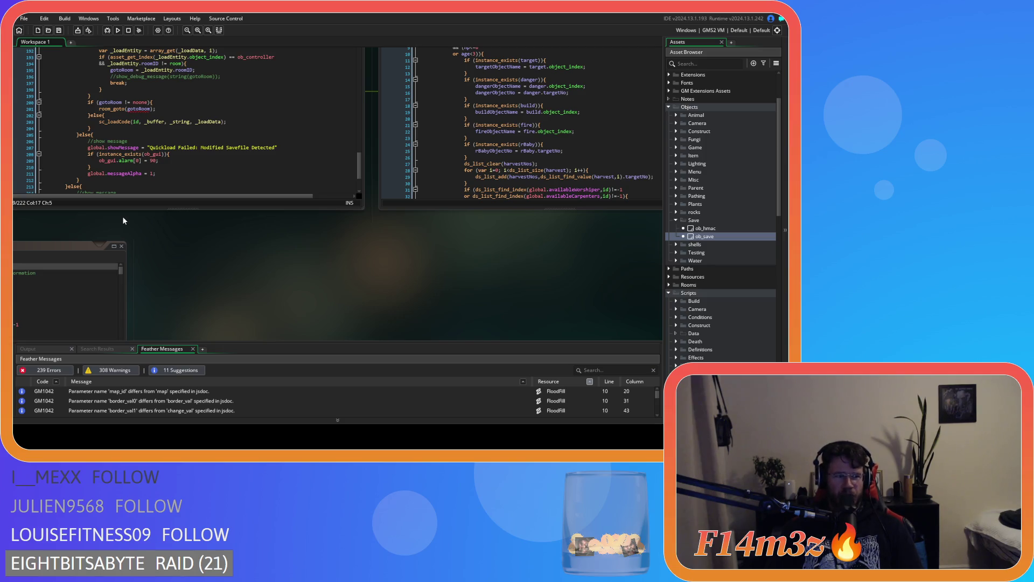
mouse_move(123, 215)
left_mouse_down()
mouse_move(192, 266)
mouse_move(391, 154)
left_mouse_up()
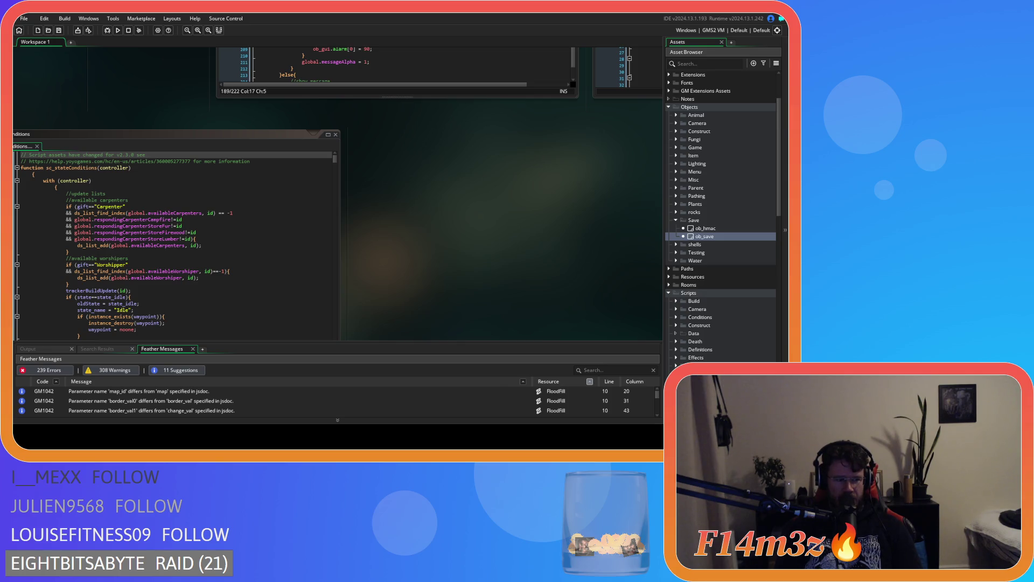
mouse_move(418, 202)
left_mouse_down()
mouse_move(270, 272)
mouse_move(331, 316)
mouse_move(102, 346)
left_mouse_up()
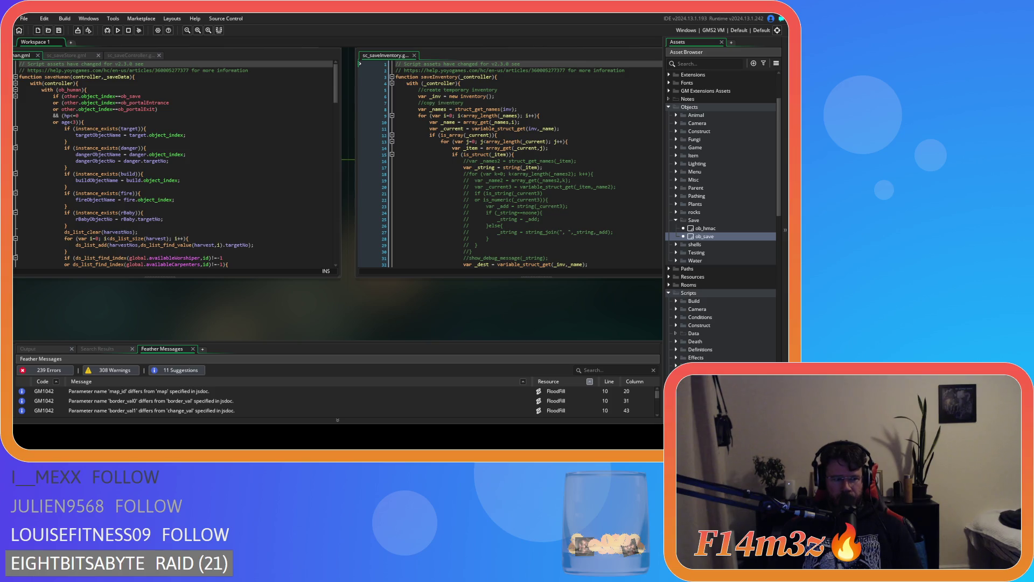
Review the centred sc_saveInventory script, then bring the sc_loadInventory code window to the top.
mouse_move(503, 333)
left_mouse_down()
mouse_move(204, 348)
mouse_move(244, 341)
left_mouse_up()
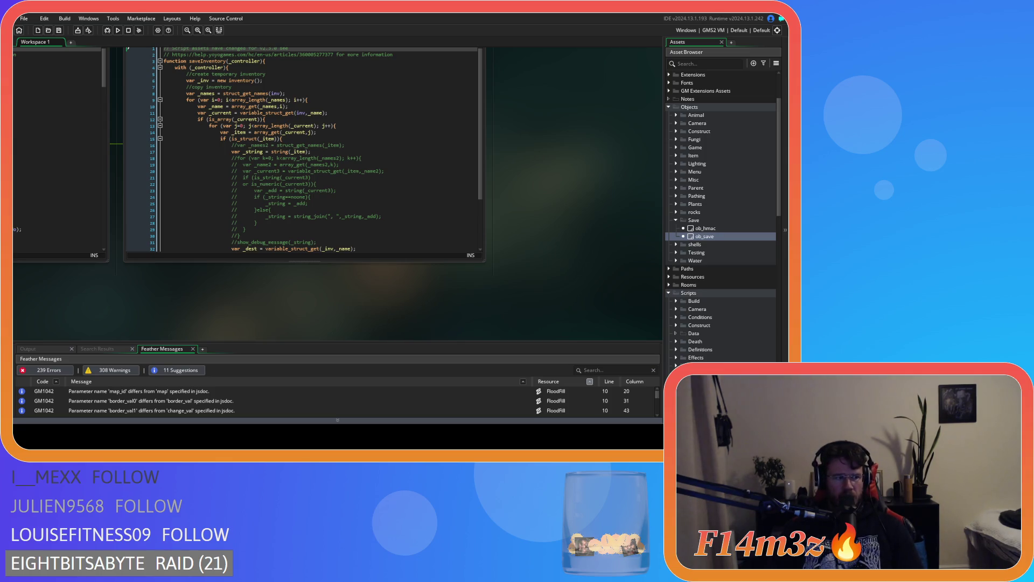
scroll(428, 93, "up", 5)
mouse_move(428, 94)
left_mouse_down()
mouse_move(322, 240)
mouse_move(536, 203)
mouse_move(591, 133)
mouse_move(577, 145)
mouse_move(354, 56)
mouse_move(396, 155)
mouse_move(494, 36)
left_mouse_up()
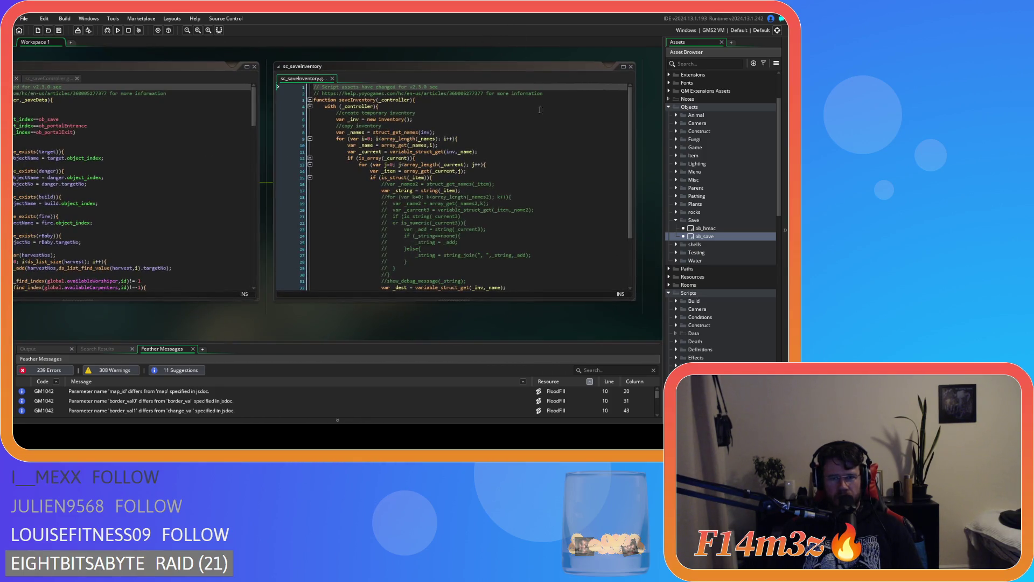
left_click_drag(472, 290, 287, 348)
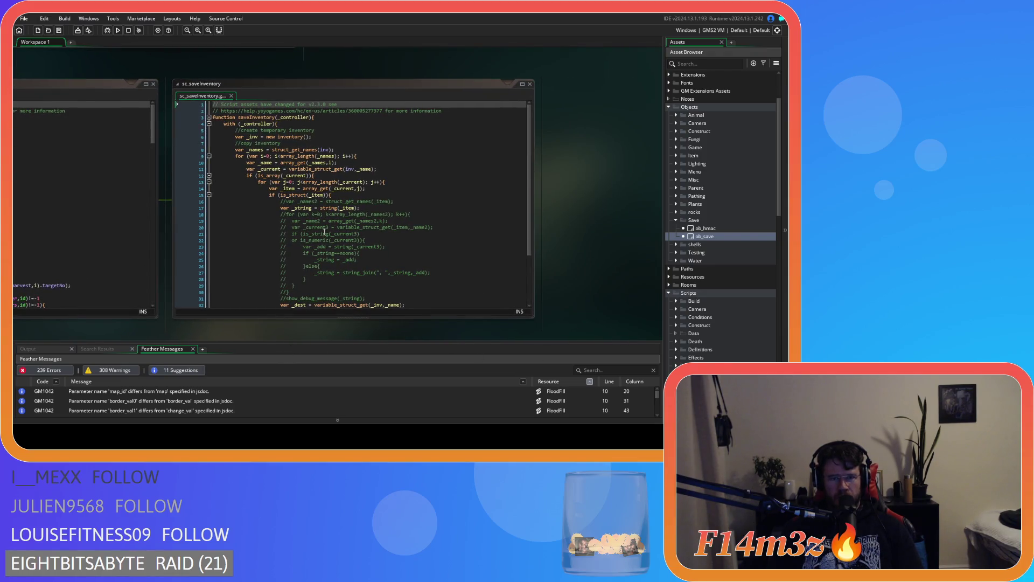
scroll(325, 223, "down", 3)
scroll(224, 323, "up", 5)
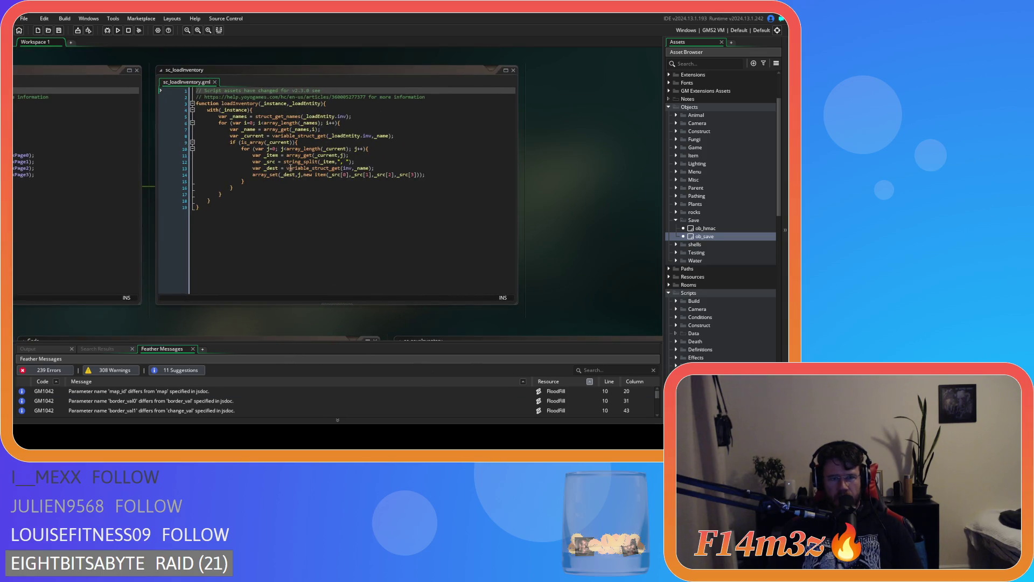
left_click(322, 162)
left_click(338, 161)
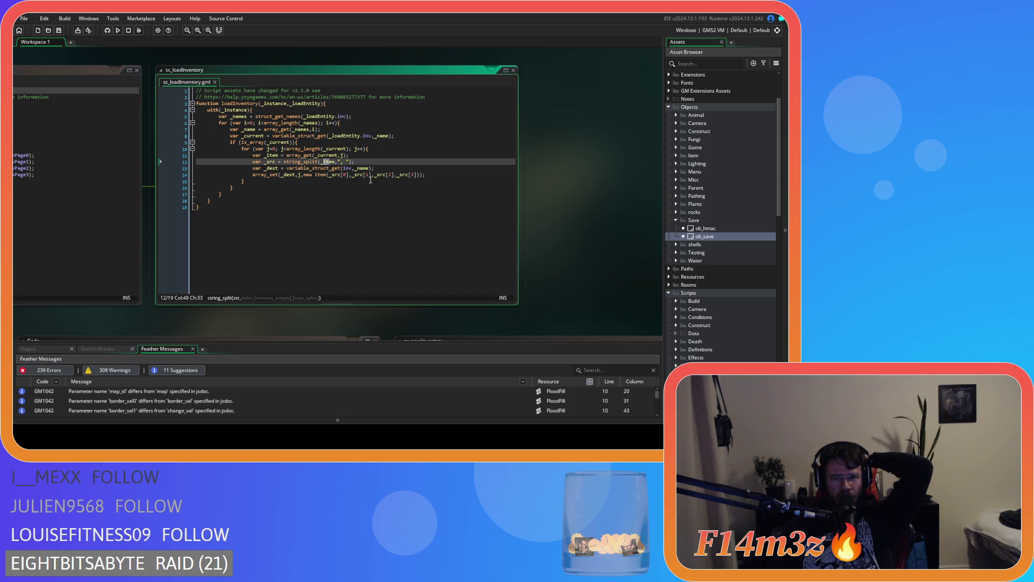
left_click(353, 175)
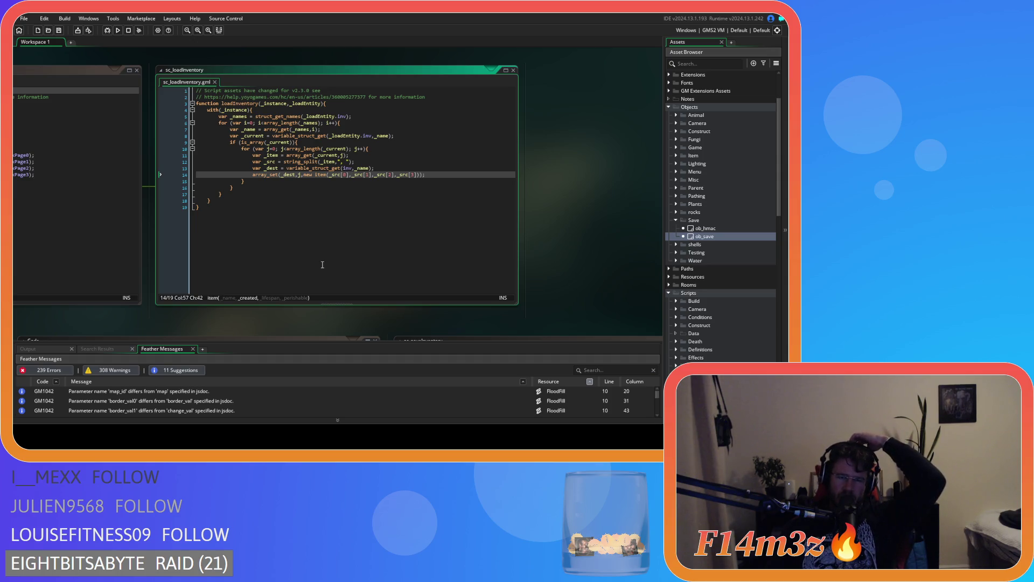
scroll(590, 161, "up", 1)
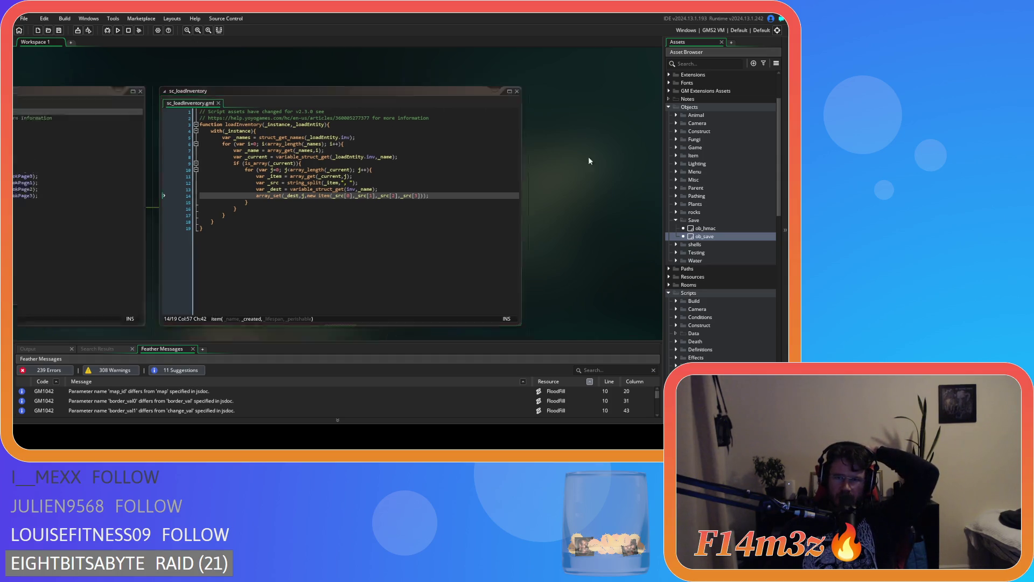
scroll(589, 160, "up", 5)
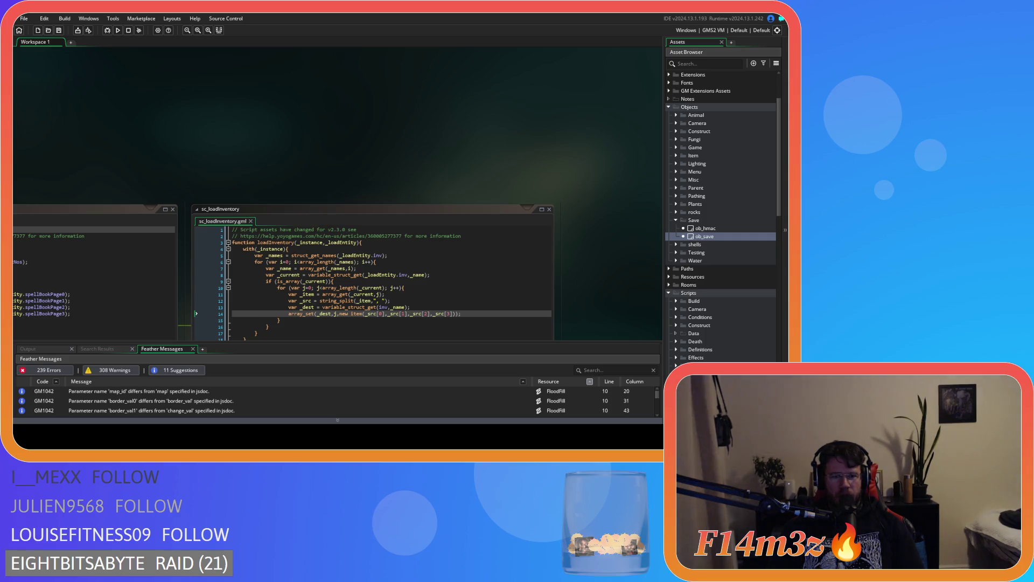
scroll(563, 251, "down", 4)
Wrap _src[1] and _src[2] in real() on line 14 of sc_loadInventory.
left_click(387, 192)
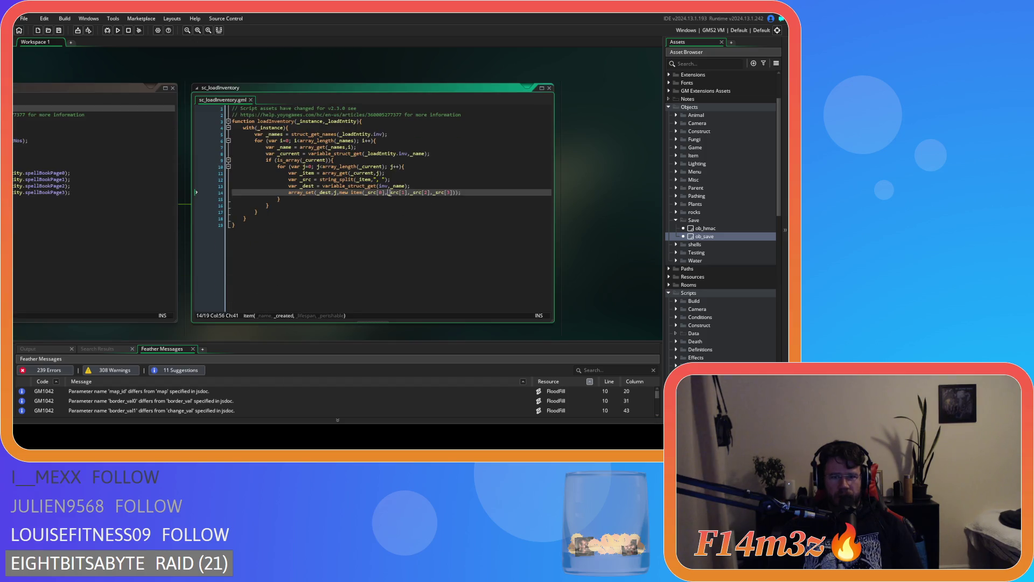
type("real")
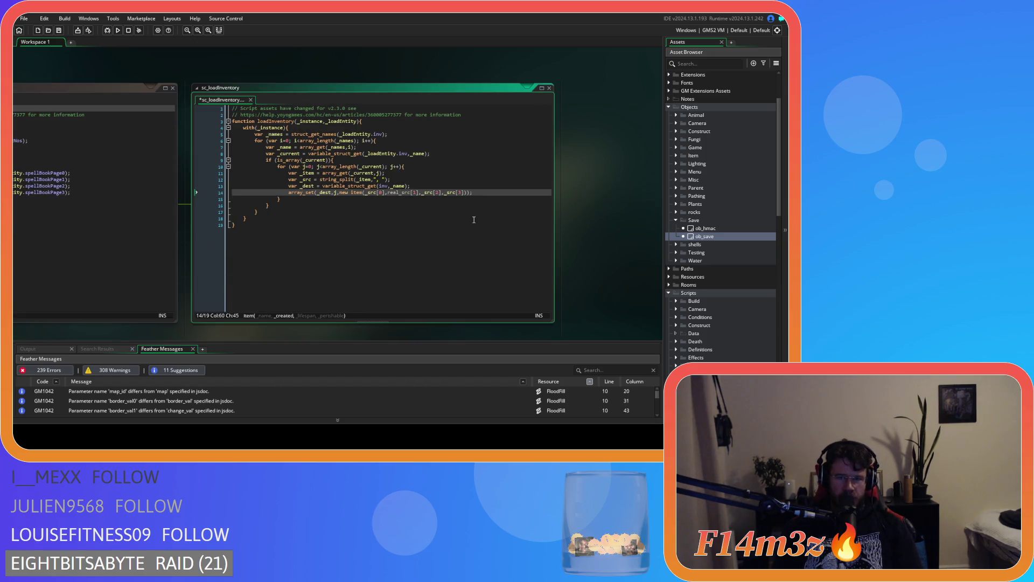
type("(")
key("Right")
key("Right")
key("Right")
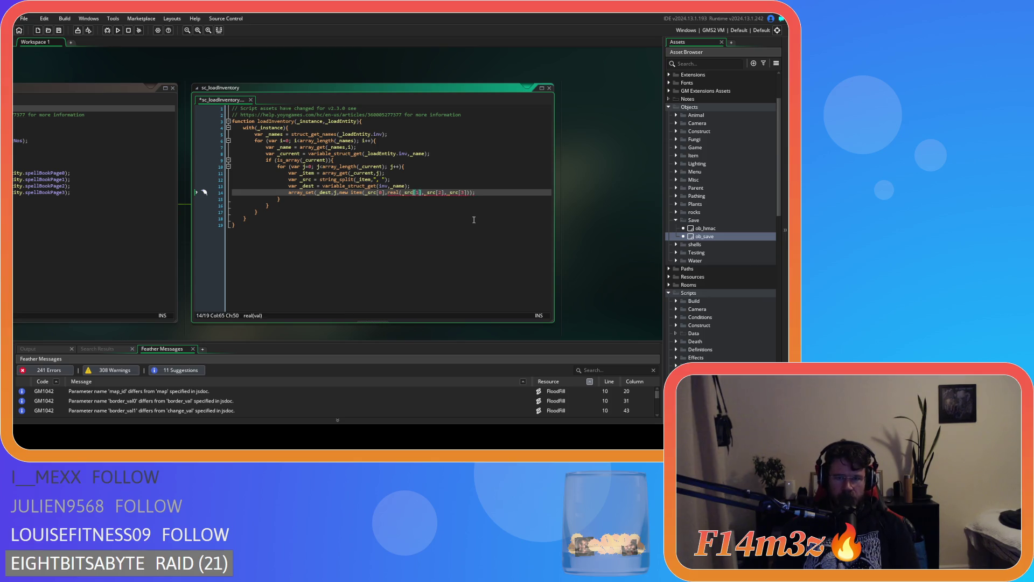
type(")")
key("Right")
key("Right")
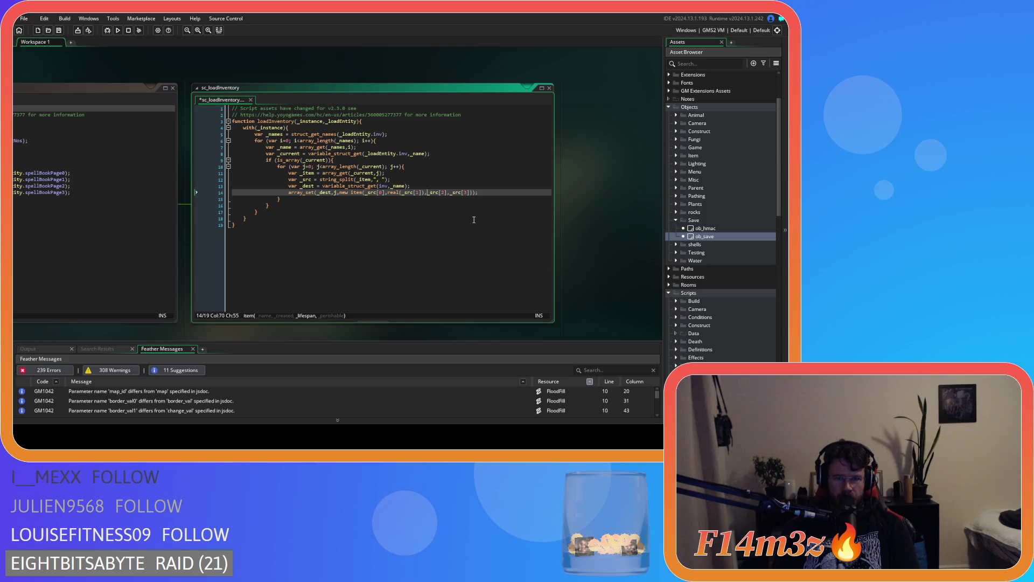
type("real")
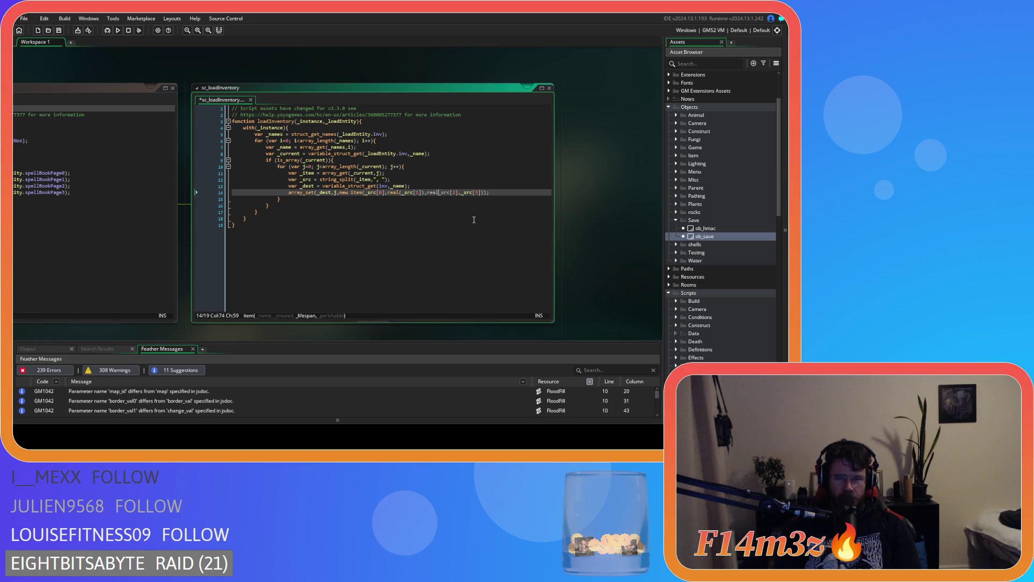
type("(")
key("Right")
key("Right")
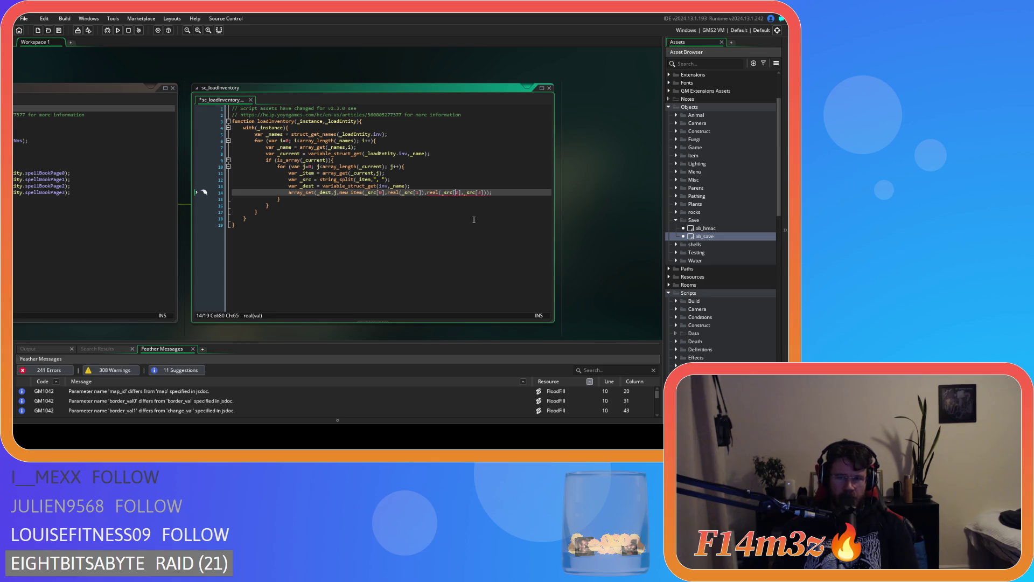
type(")")
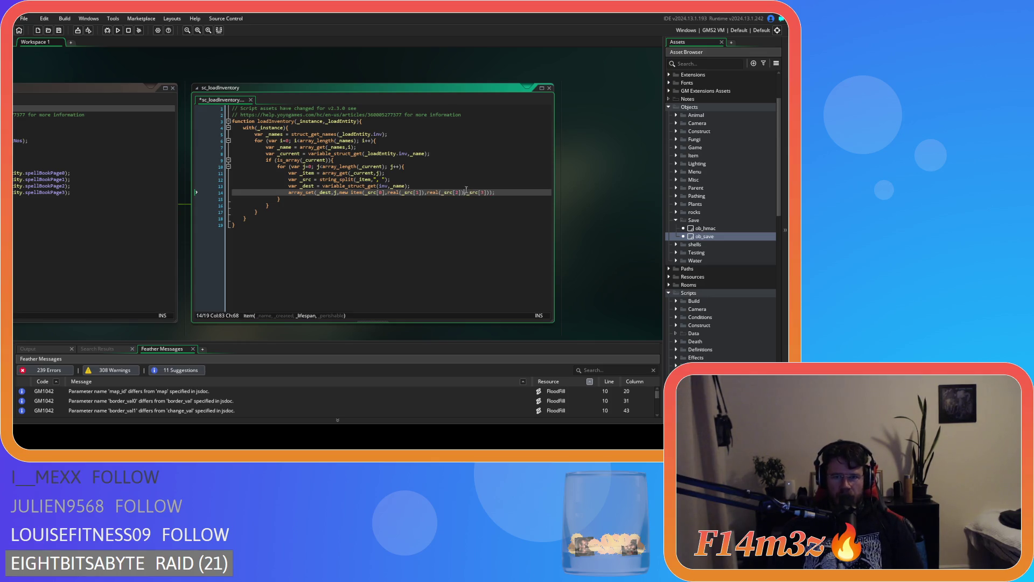
key("Right")
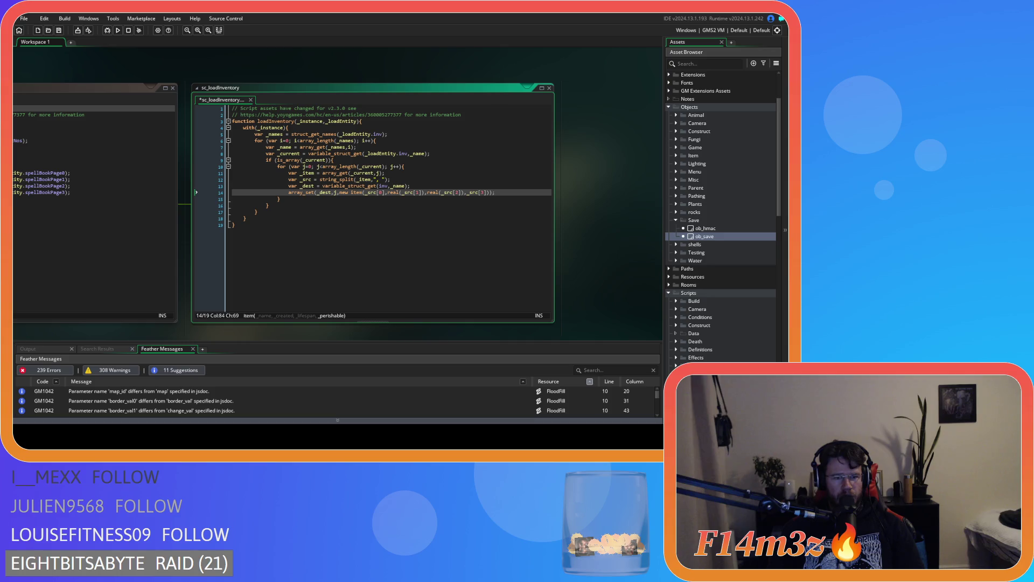
Wrap _src[3] in real() as well, then save the script and run the game with F5.
type("real")
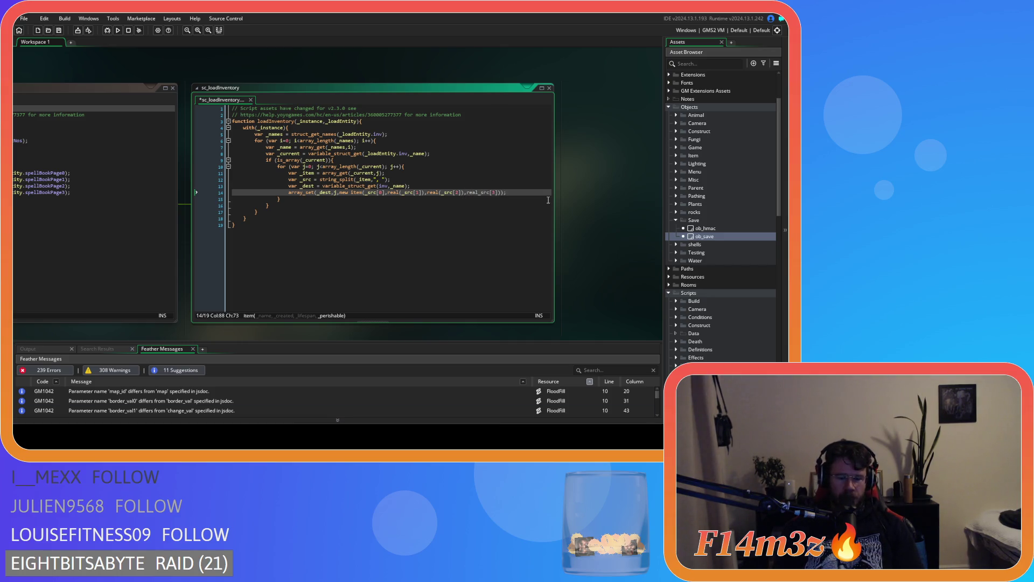
type("(")
key("Right")
key("Right")
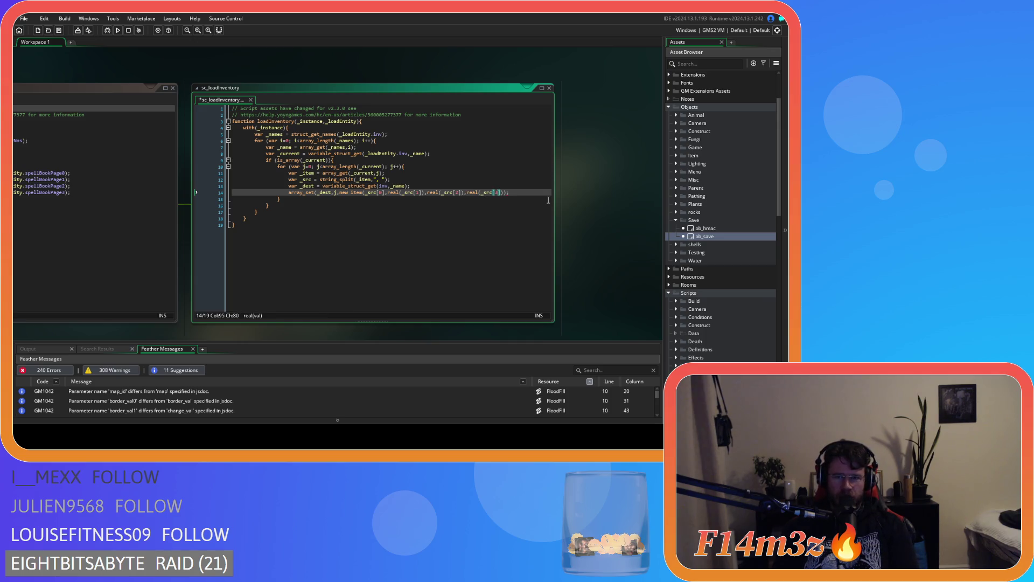
type(")")
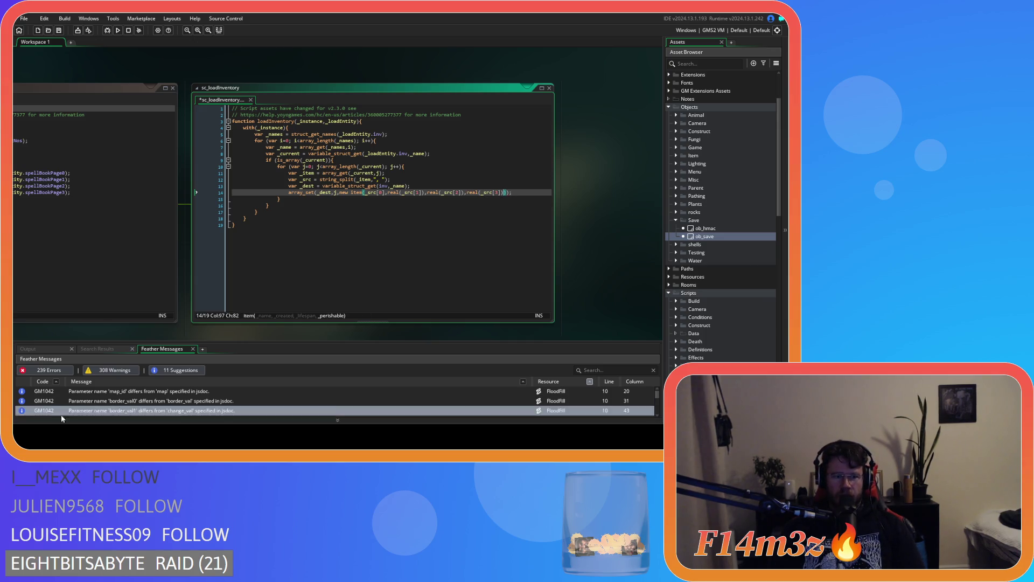
left_click(507, 197)
left_click(529, 193)
key("ctrl+s")
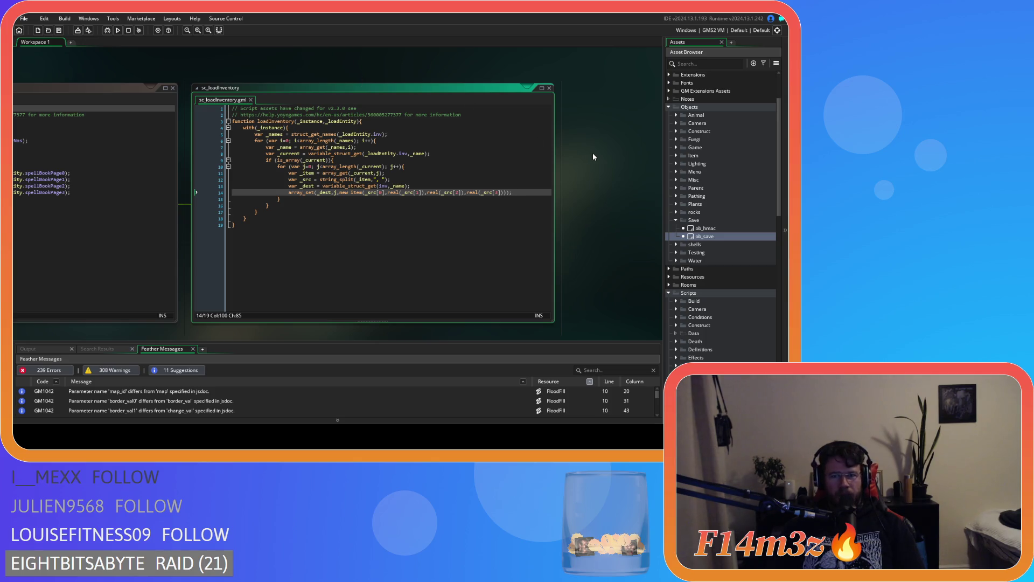
key("F5")
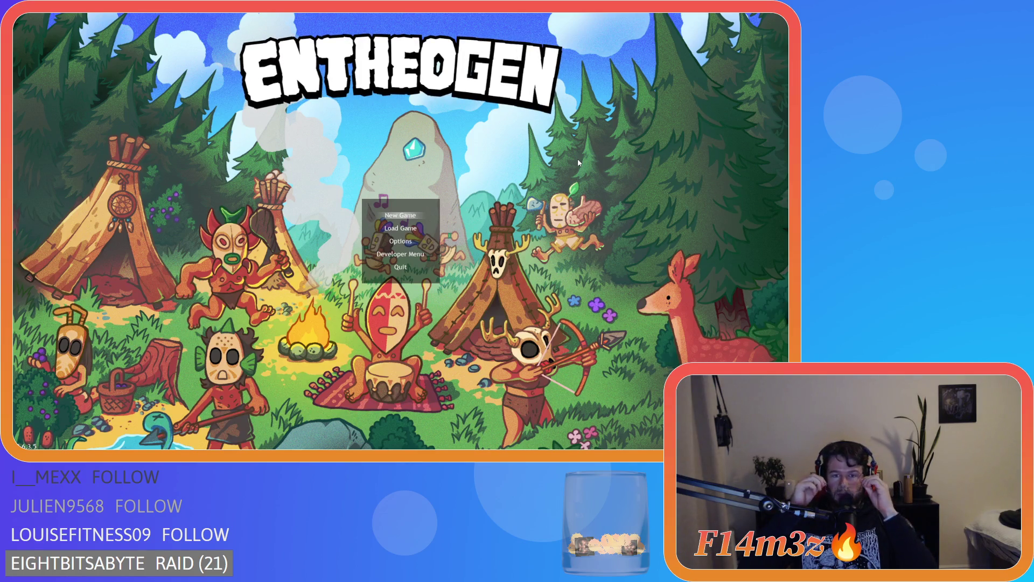
Load the saved game, then quit back to the title menu.
key("Down")
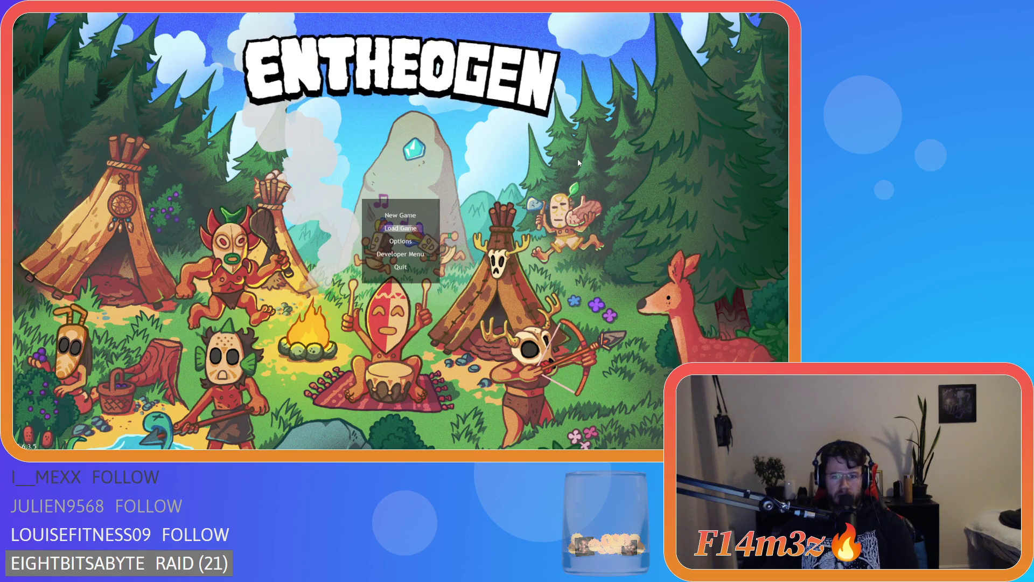
key("Return")
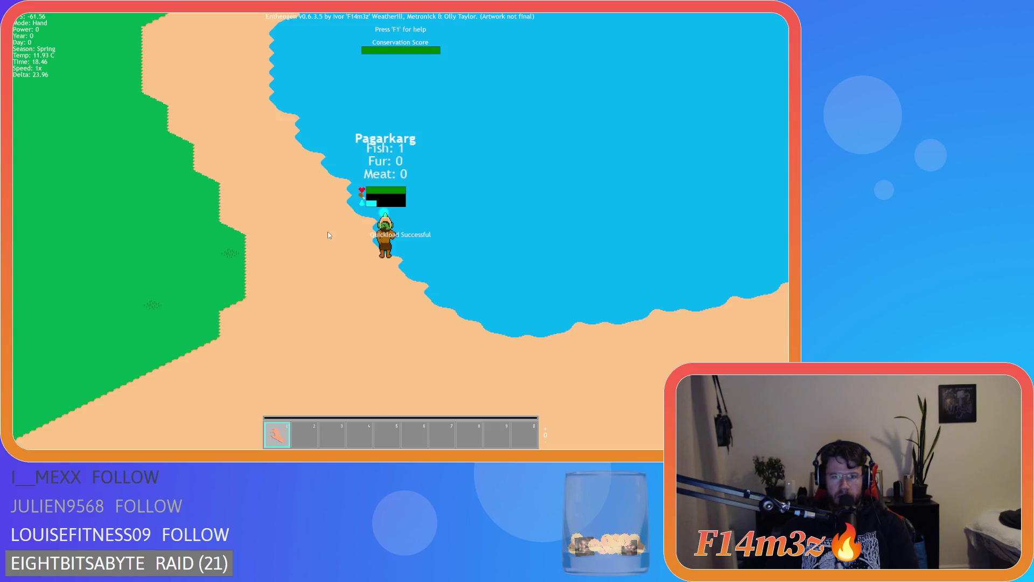
key("Escape")
key("y")
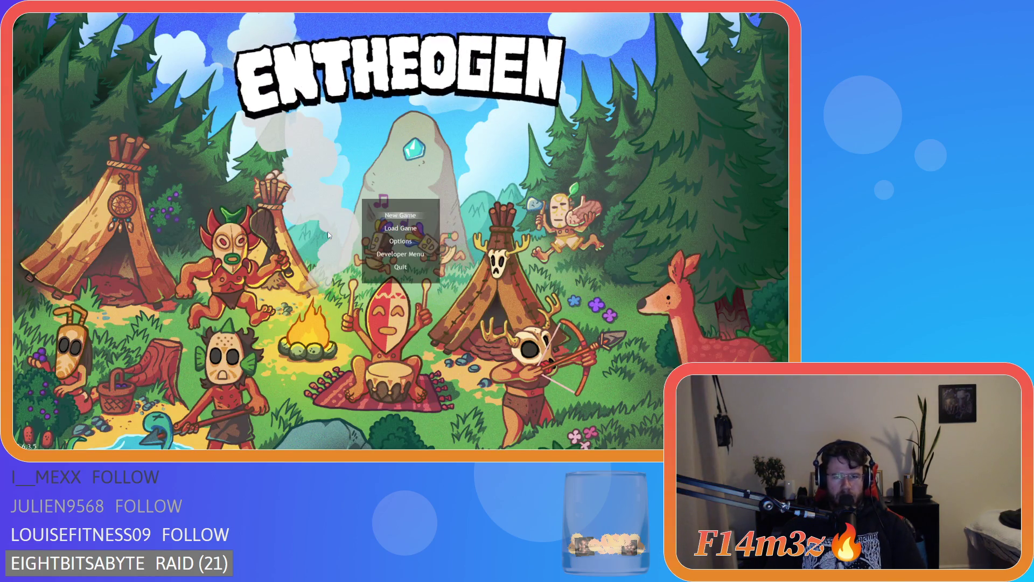
Start a new game, look around the village to the south, then quit the game.
key("Return")
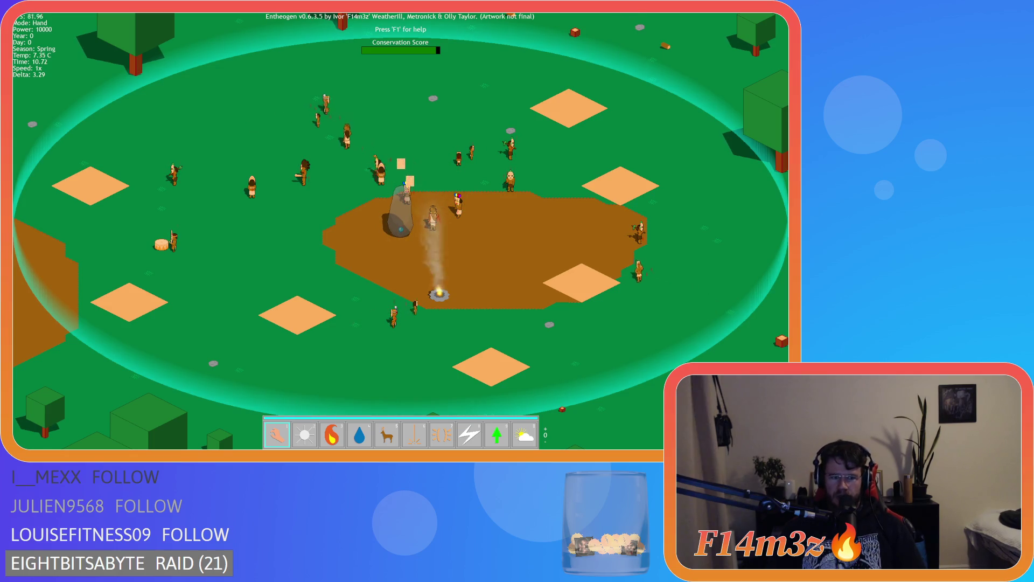
key("s")
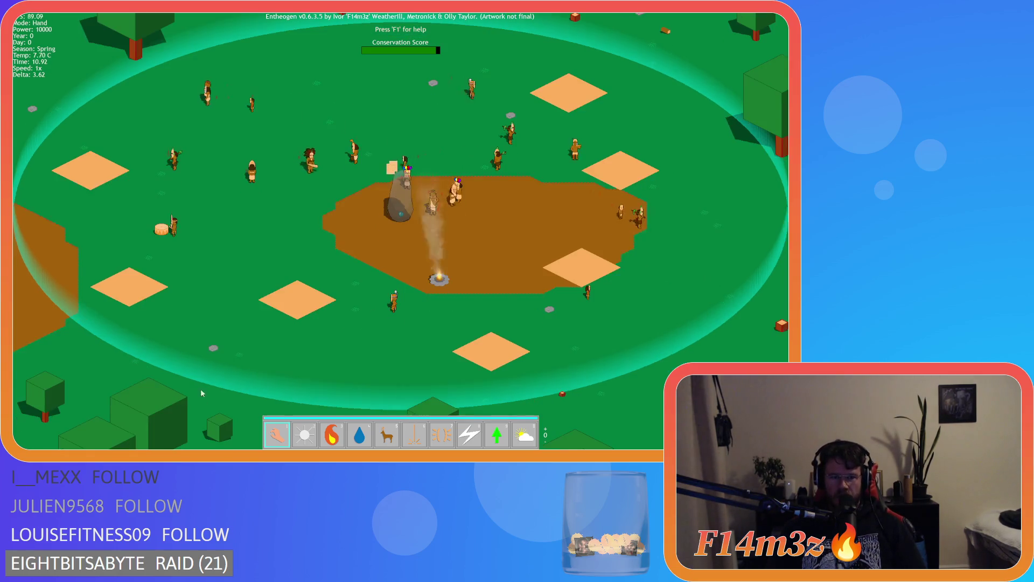
key("Escape")
key("y")
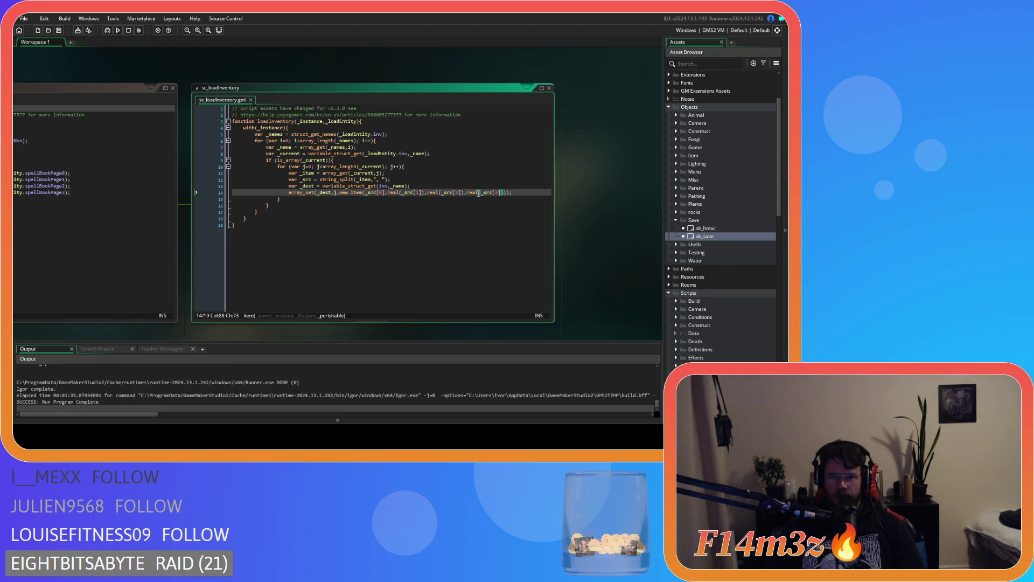
Replace real with bool around _src[3] on line 14 and save sc_loadInventory.
left_click(469, 193)
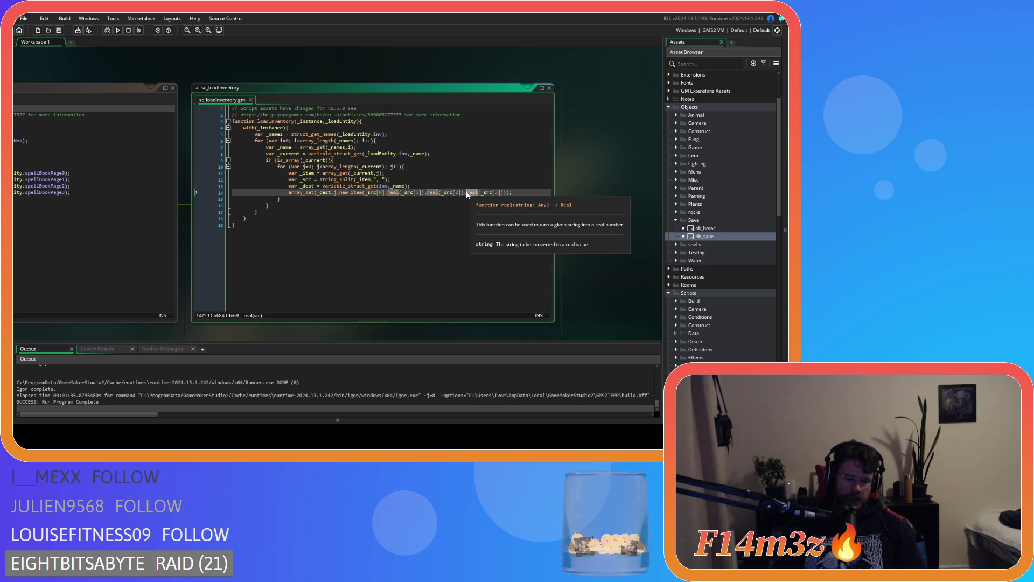
type("bool")
left_click(468, 194)
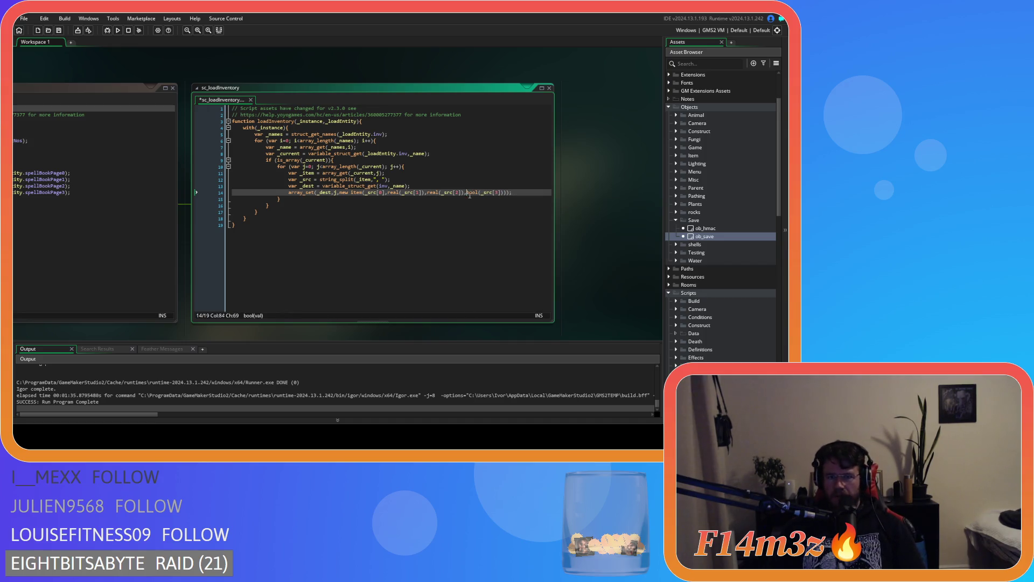
key("Left")
left_click(521, 192)
key("ctrl+s")
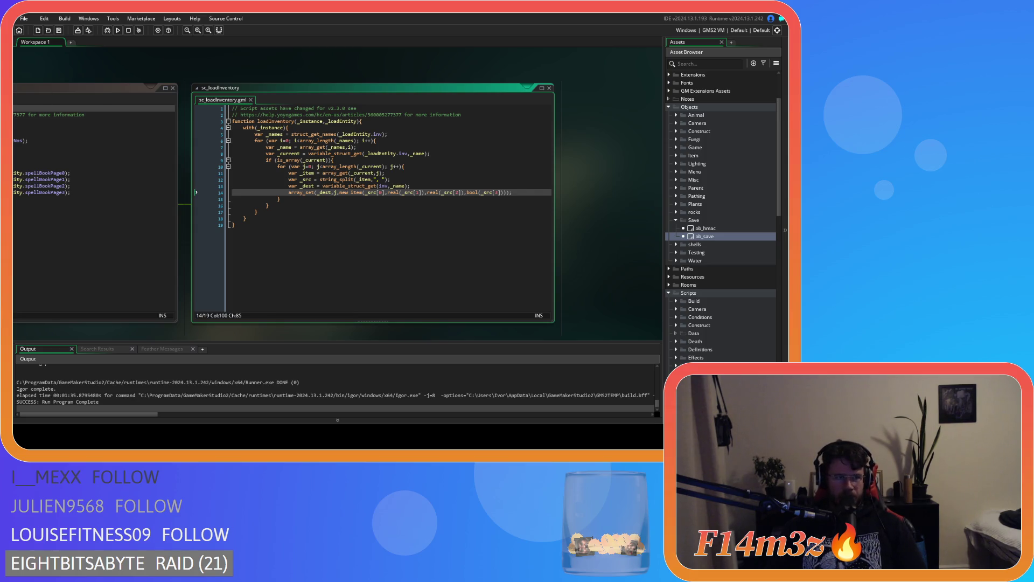